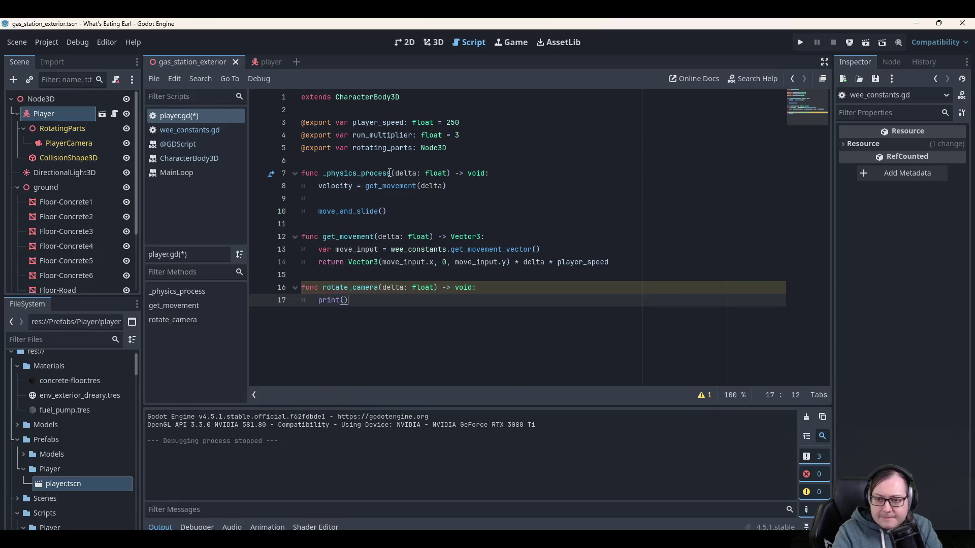
# Review the script around get_movement, the print() line and rotate_camera.
pyautogui.press('Up')
pyautogui.press('Up')
pyautogui.press('Up')
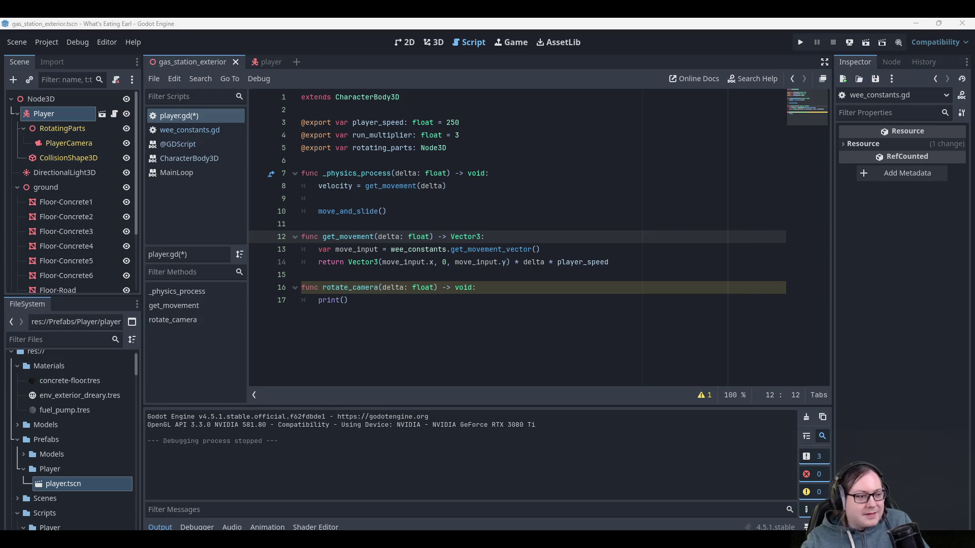
pyautogui.click(477, 314)
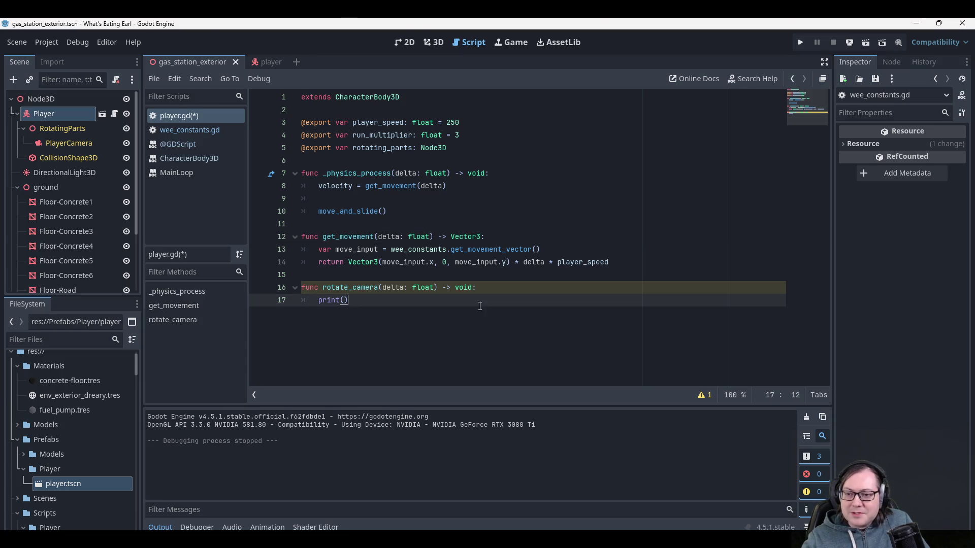
pyautogui.click(394, 274)
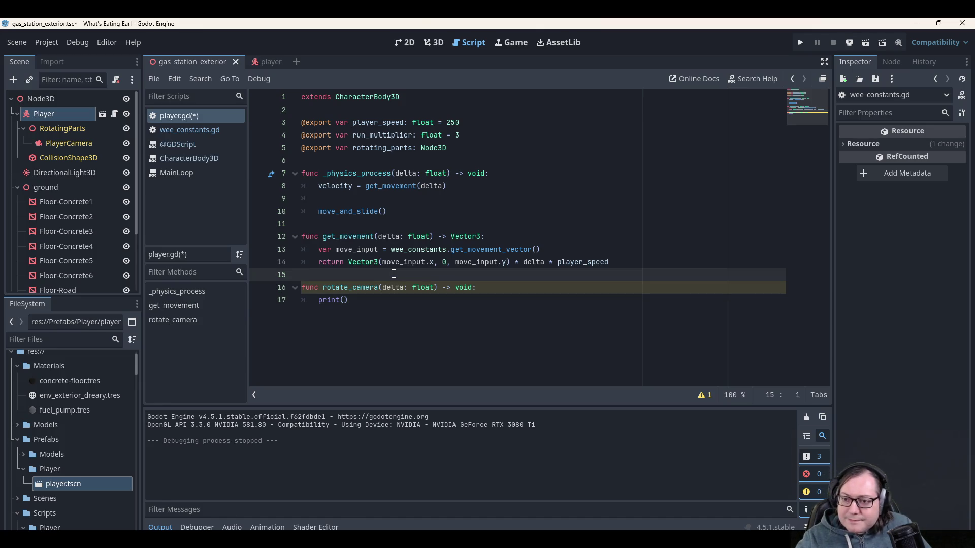
pyautogui.click(487, 289)
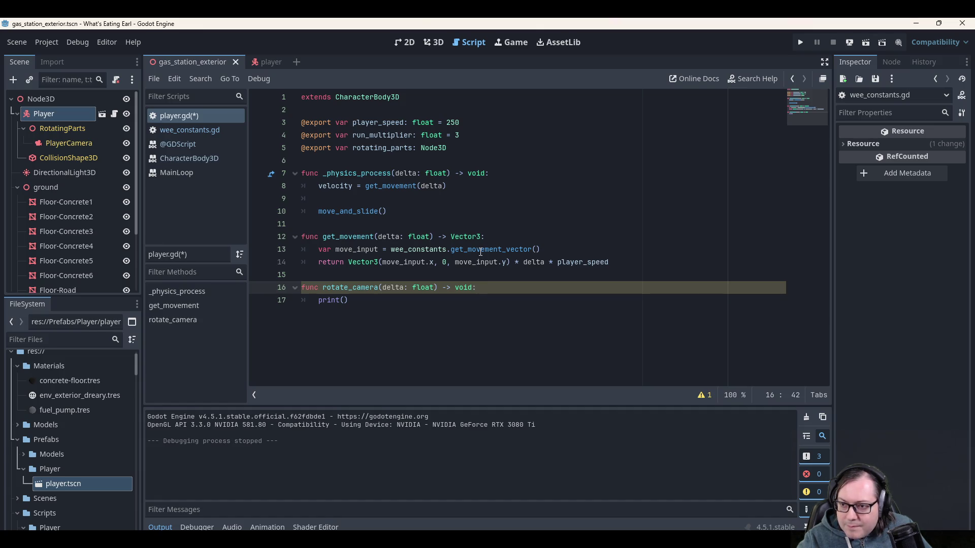
pyautogui.moveTo(481, 251)
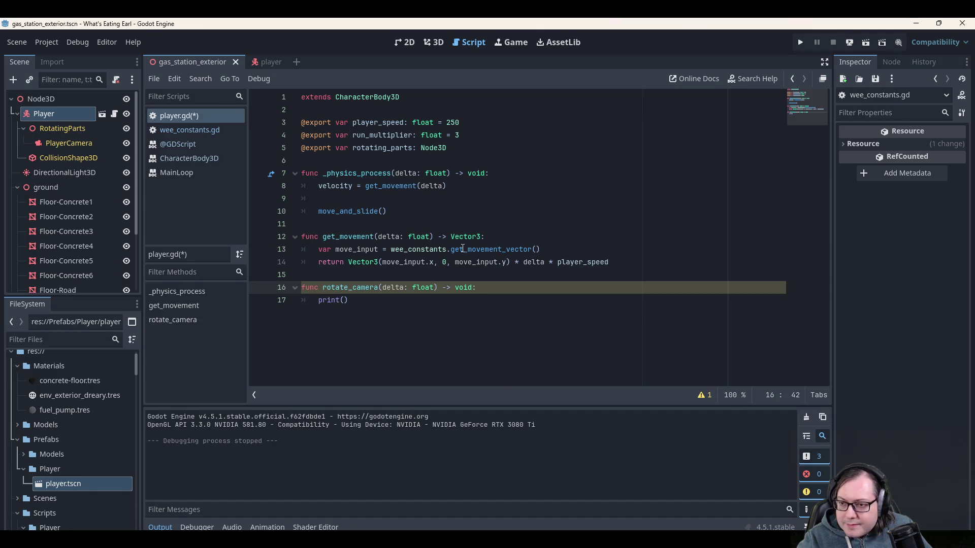
pyautogui.click(400, 274)
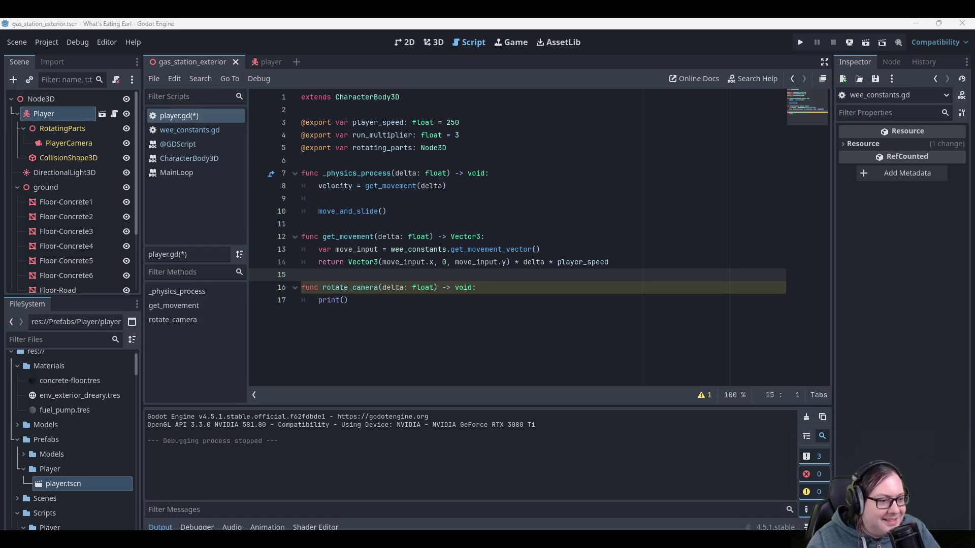
# Start a _tilt line in rotate_camera, recover the accidentally cut script, then remove that line.
pyautogui.click(371, 302)
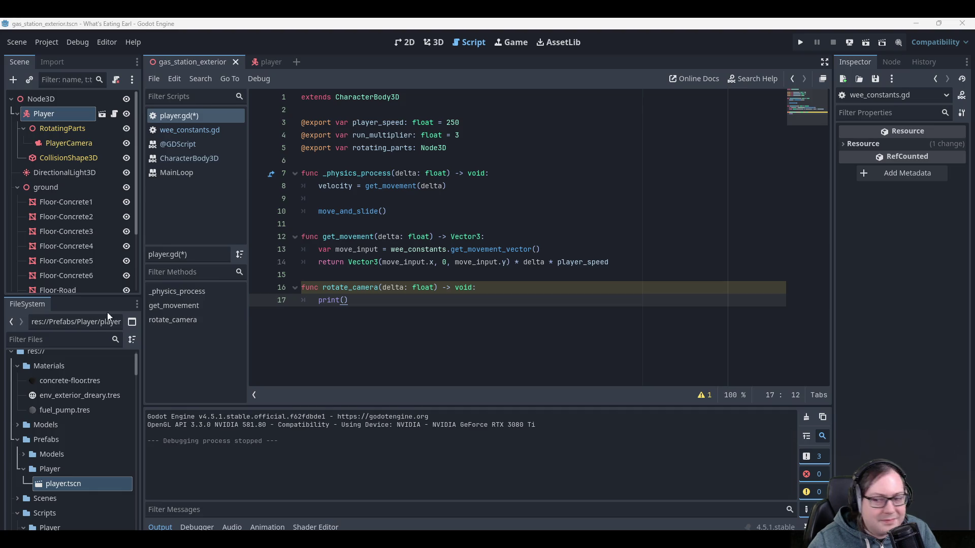
pyautogui.click(502, 286)
pyautogui.press('Return')
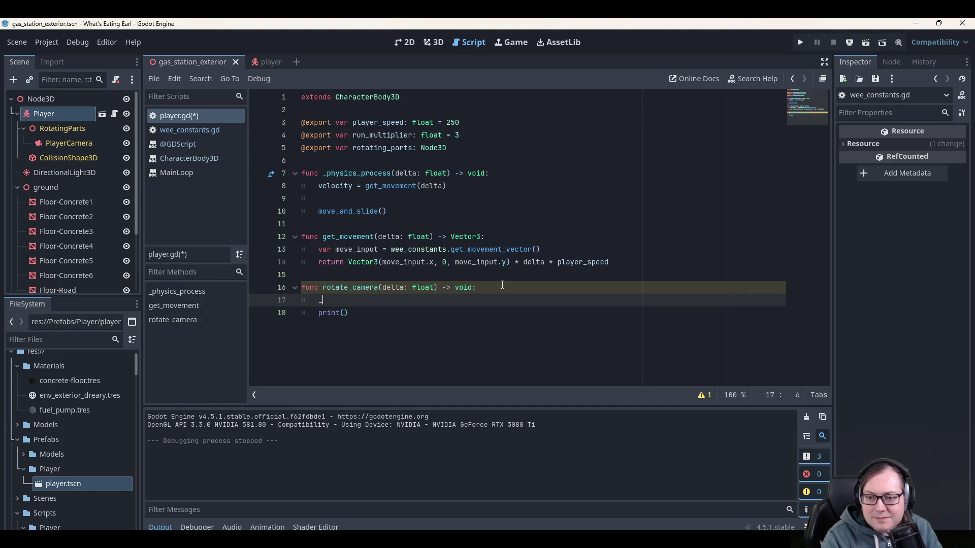
pyautogui.write('ti')
pyautogui.hotkey('ctrl', 'a')
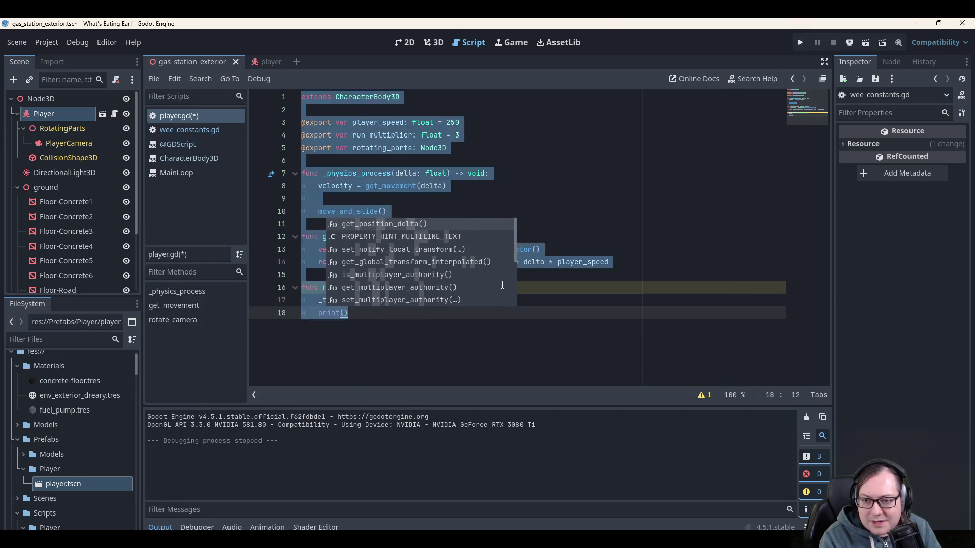
pyautogui.hotkey('ctrl', 'x')
pyautogui.hotkey('ctrl', 'z')
pyautogui.click(399, 298)
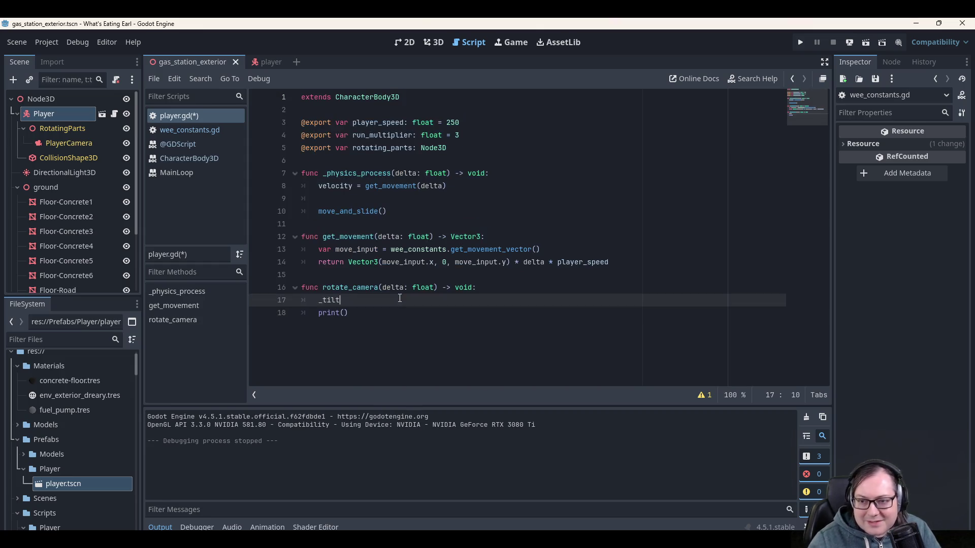
pyautogui.press('BackSpace')
pyautogui.press('BackSpace')
pyautogui.press('BackSpace')
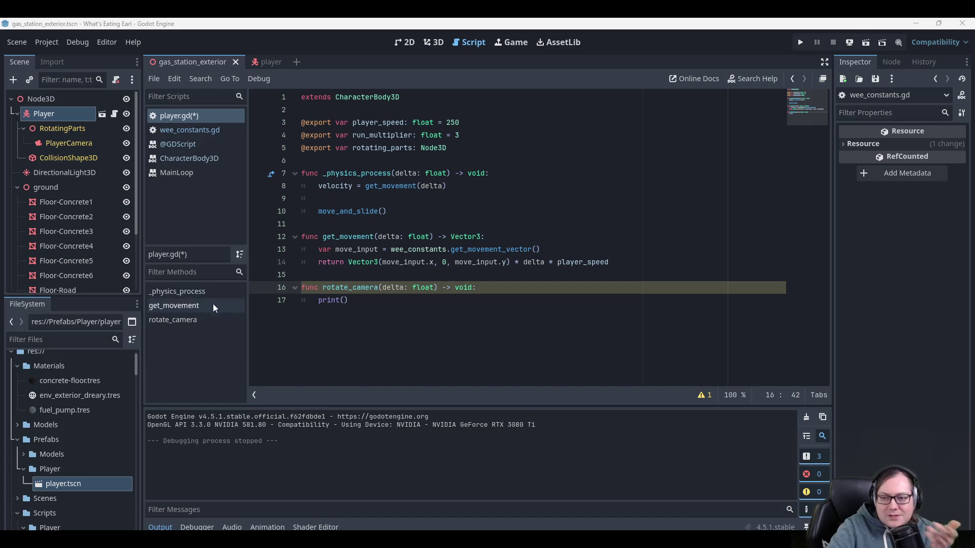
# Add a new func _input(event) function below move_and_slide().
pyautogui.click(389, 346)
pyautogui.click(350, 237)
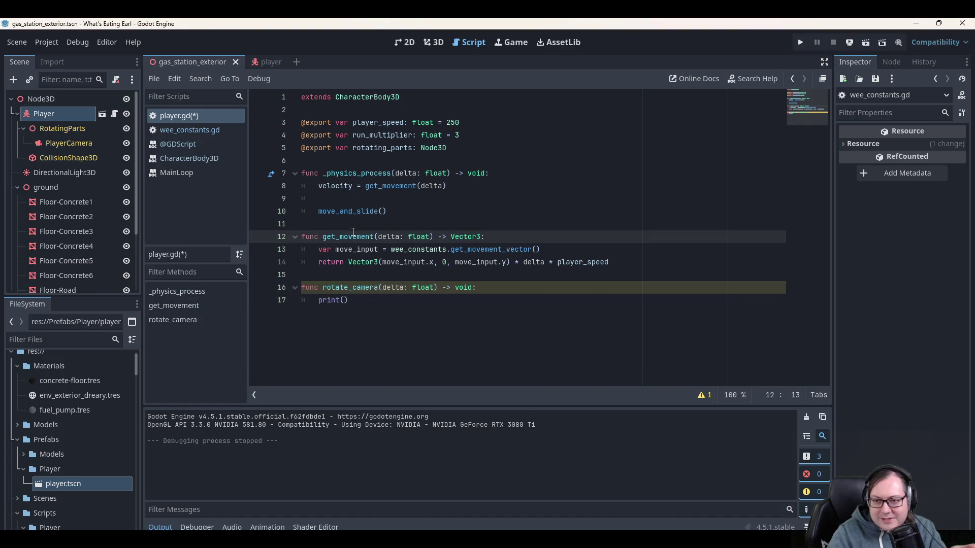
pyautogui.press('Up')
pyautogui.press('Return')
pyautogui.press('Return')
pyautogui.press('Up')
pyautogui.write('func _input')
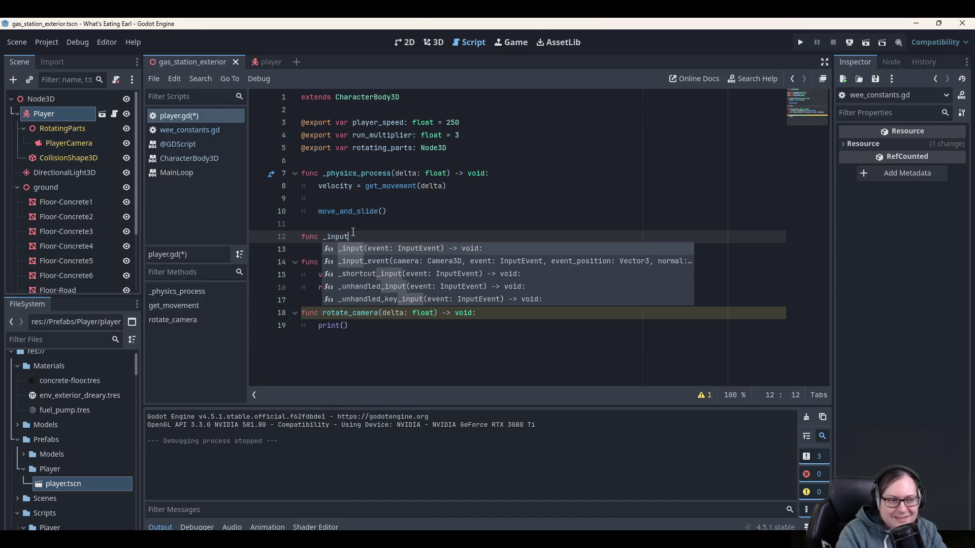
pyautogui.write('(event):')
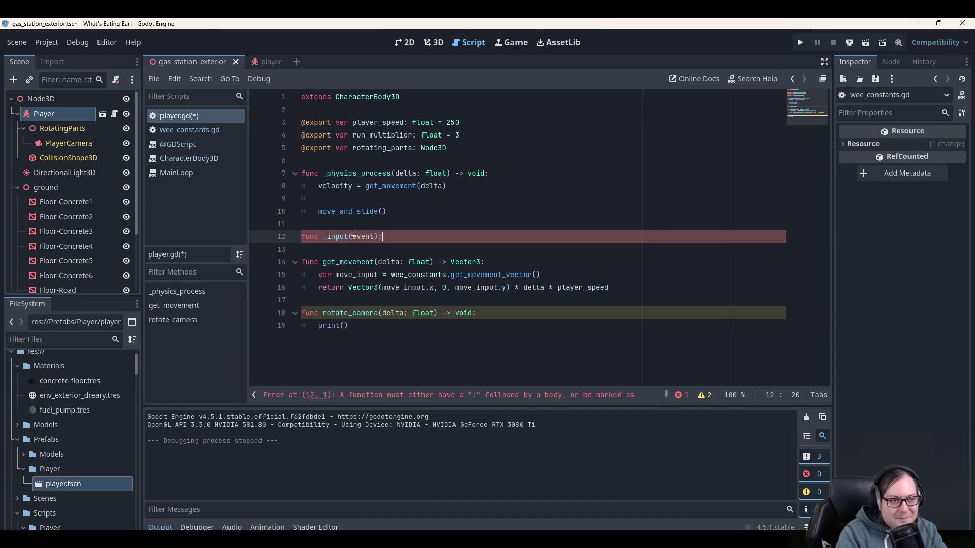
pyautogui.press('Return')
# Write print($"_input called event={event}") in the _input body.
pyautogui.write('print(')
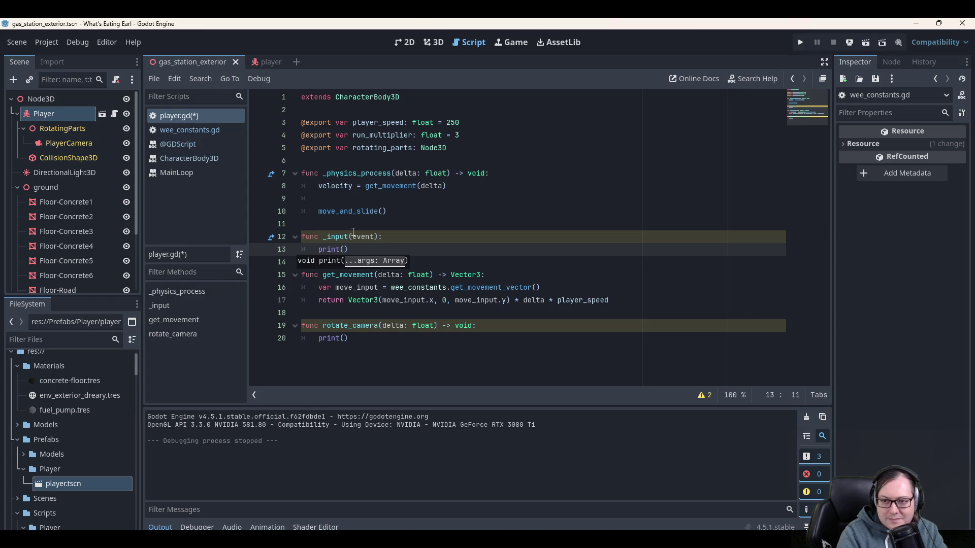
pyautogui.write('"')
pyautogui.press('BackSpace')
pyautogui.write('$"')
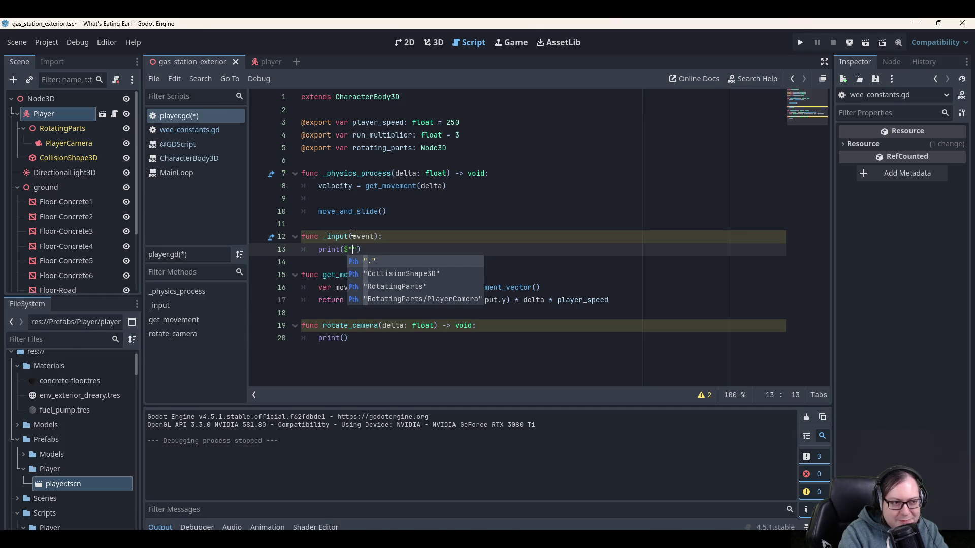
pyautogui.write('_input called')
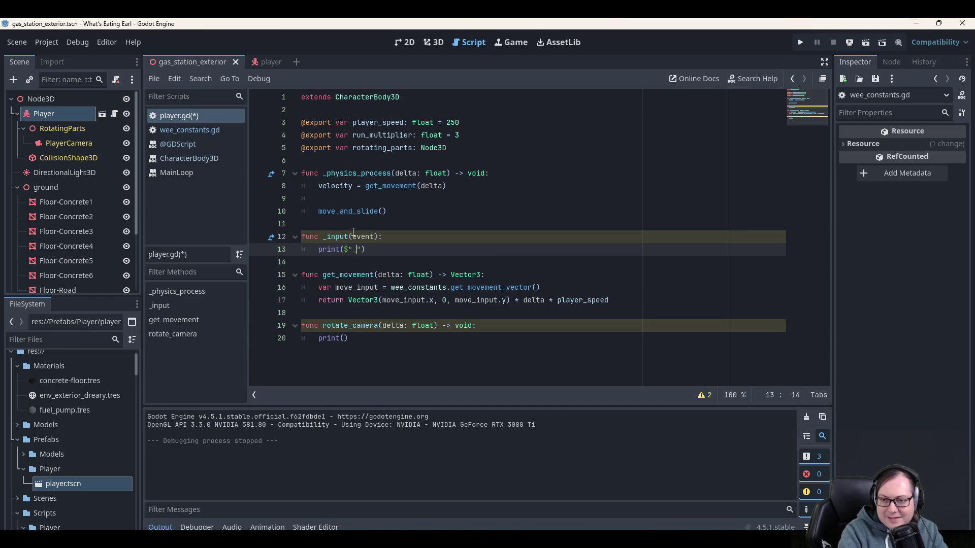
pyautogui.write(' even{')
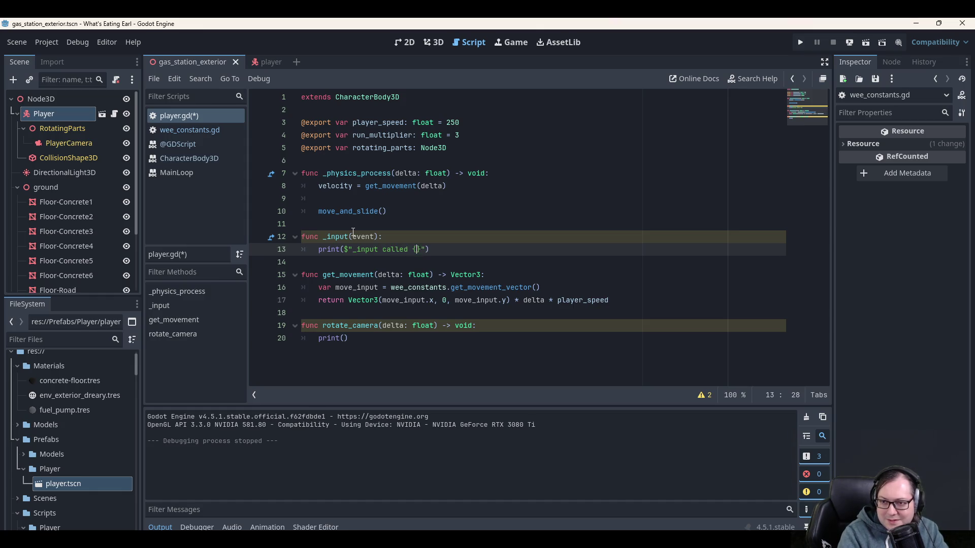
pyautogui.write('t={event}')
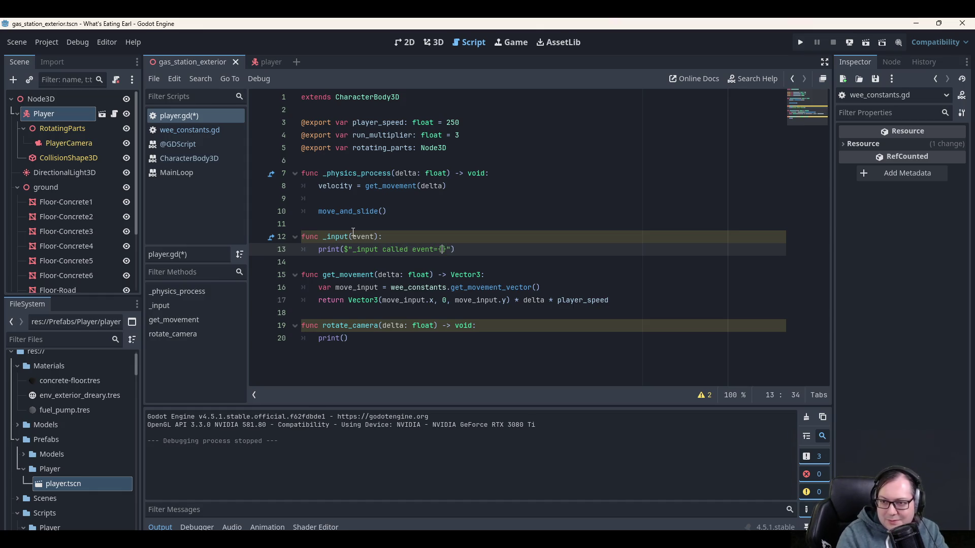
# Try backtick quotes around the print message, then revert to the $"..." string.
pyautogui.press('Right')
pyautogui.hotkey('ctrl', 'Left')
pyautogui.hotkey('ctrl', 'Left')
pyautogui.hotkey('ctrl', 'Left')
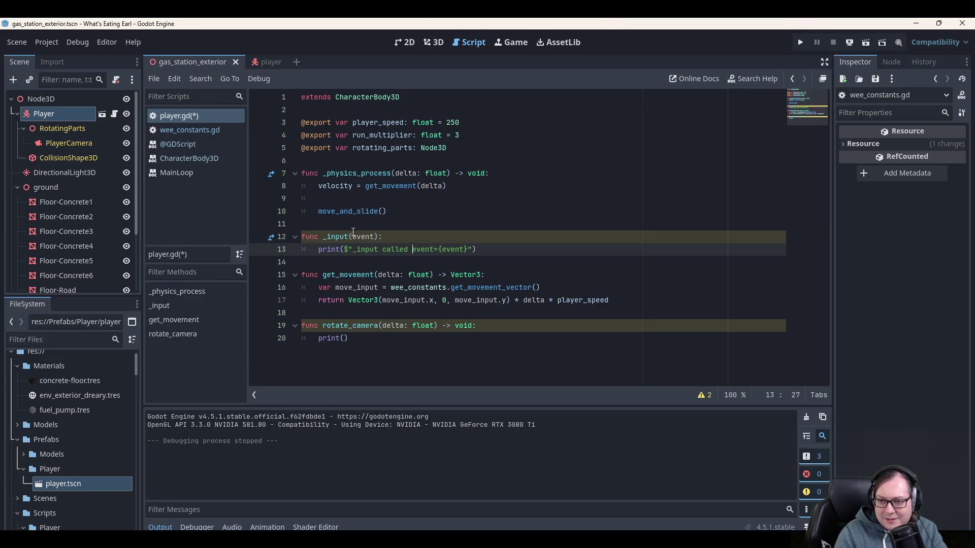
pyautogui.hotkey('ctrl', 'Right')
pyautogui.hotkey('ctrl', 'Right')
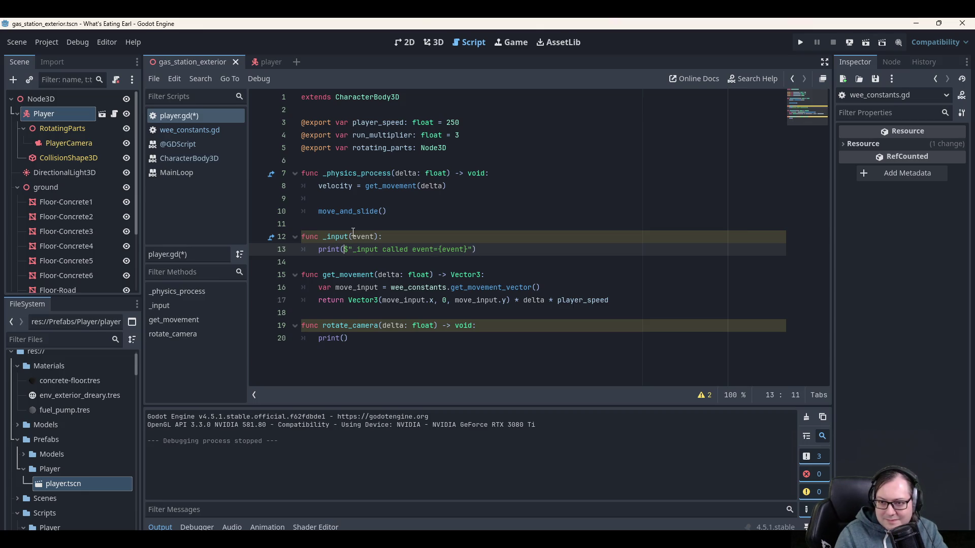
pyautogui.press('BackSpace')
pyautogui.press('BackSpace')
pyautogui.write('`')
pyautogui.press('End')
pyautogui.press('Left')
pyautogui.press('Left')
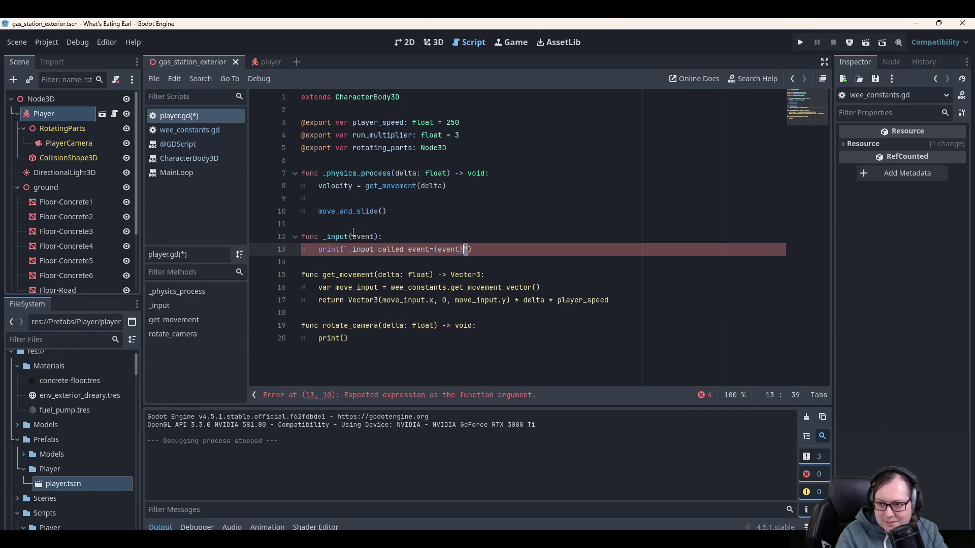
pyautogui.press('BackSpace')
pyautogui.write('`')
pyautogui.press('Left')
pyautogui.press('Left')
pyautogui.press('Left')
pyautogui.hotkey('ctrl', 'z')
pyautogui.hotkey('ctrl', 'z')
pyautogui.hotkey('ctrl', 'z')
pyautogui.write('$"')
pyautogui.press('Left')
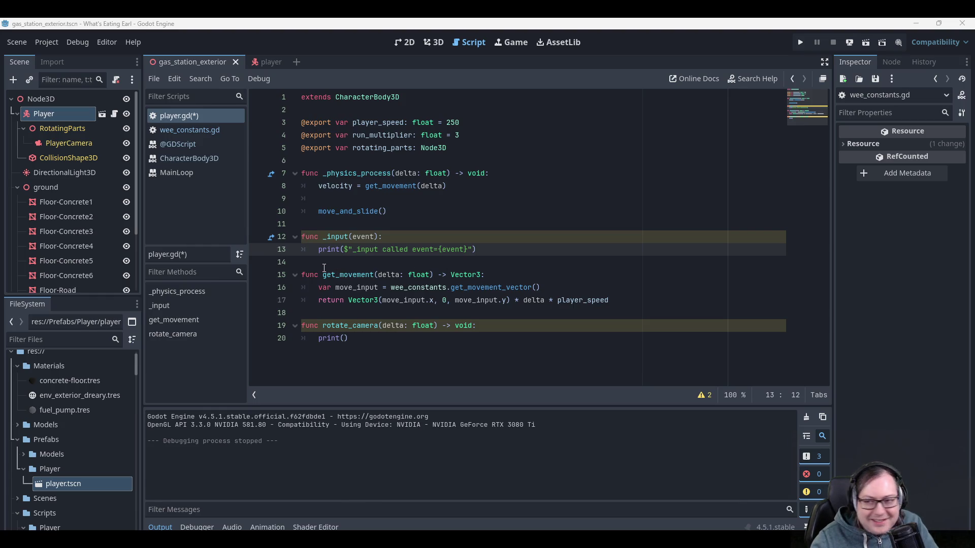
# Drop the $ prefix and replace the {event} placeholder with %s in the message.
pyautogui.press('BackSpace')
pyautogui.press('End')
pyautogui.press('Left')
pyautogui.press('Left')
pyautogui.press('Left')
pyautogui.press('Left')
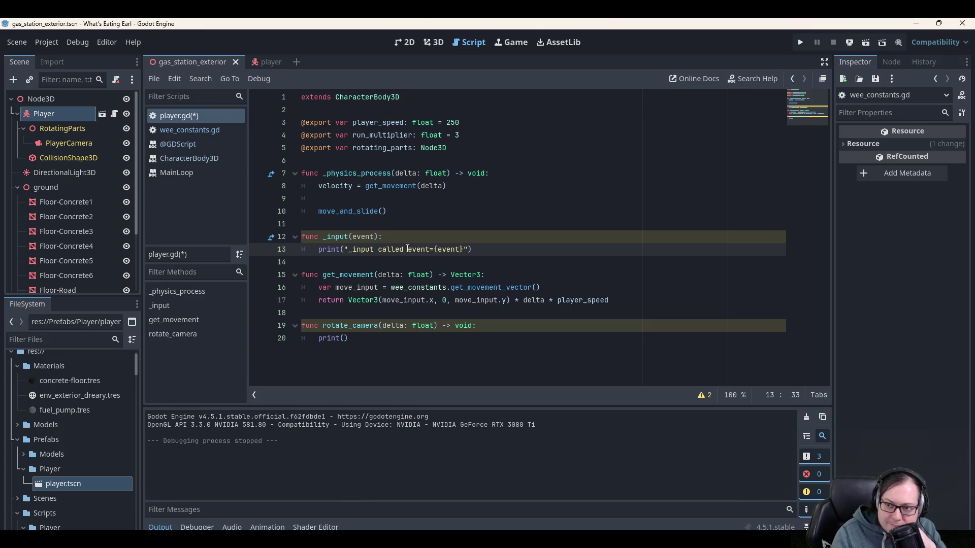
pyautogui.hotkey('shift', 'Right')
pyautogui.hotkey('shift', 'Right')
pyautogui.hotkey('shift', 'Right')
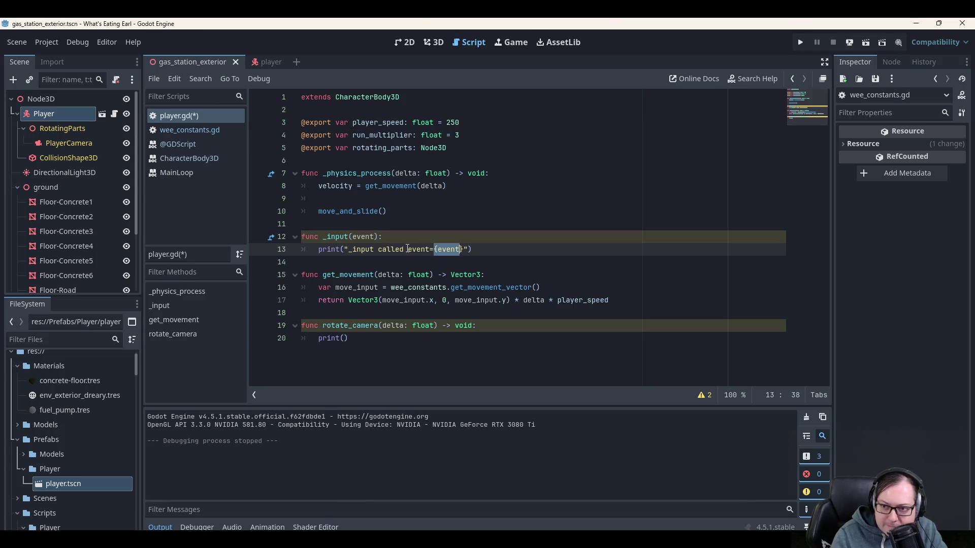
pyautogui.press('BackSpace')
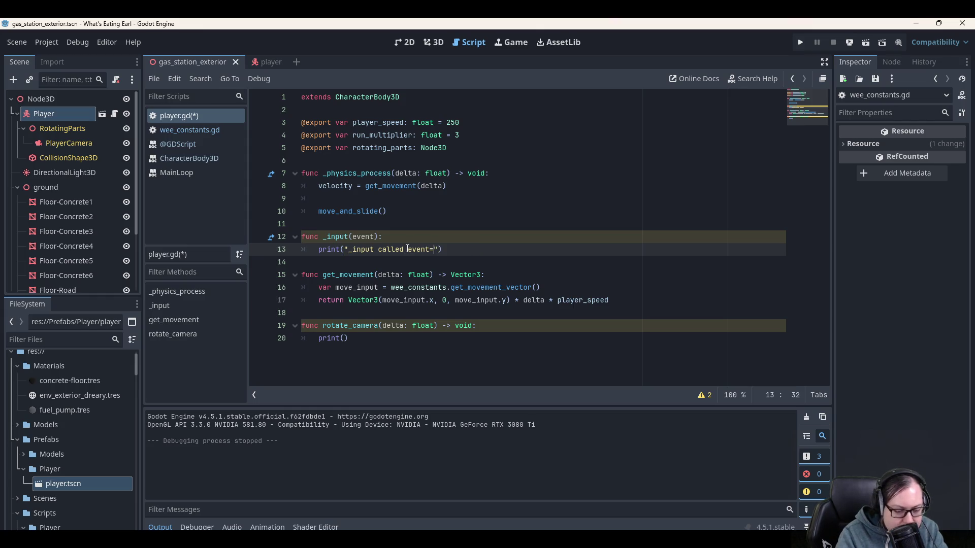
pyautogui.write('$s')
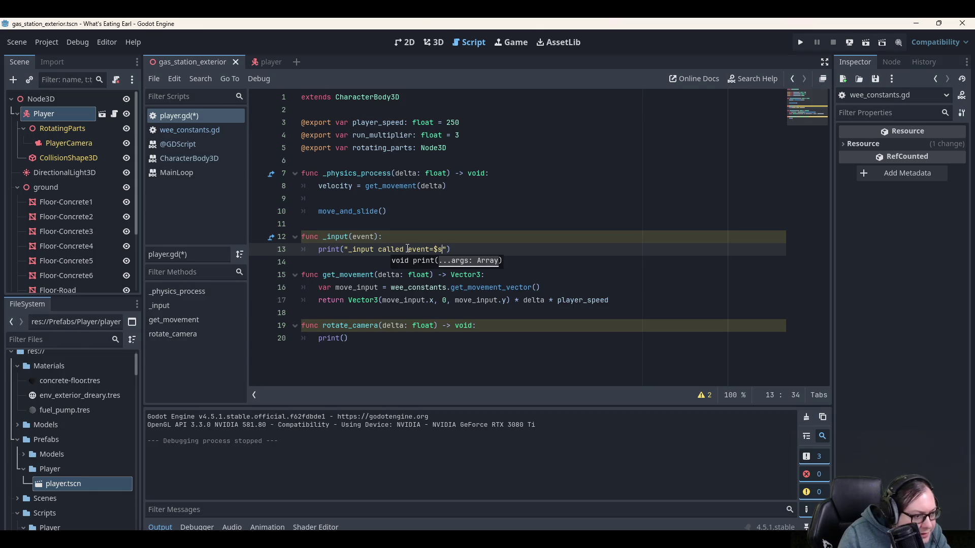
pyautogui.press('BackSpace')
pyautogui.write('%')
pyautogui.press('Right')
pyautogui.press('Right')
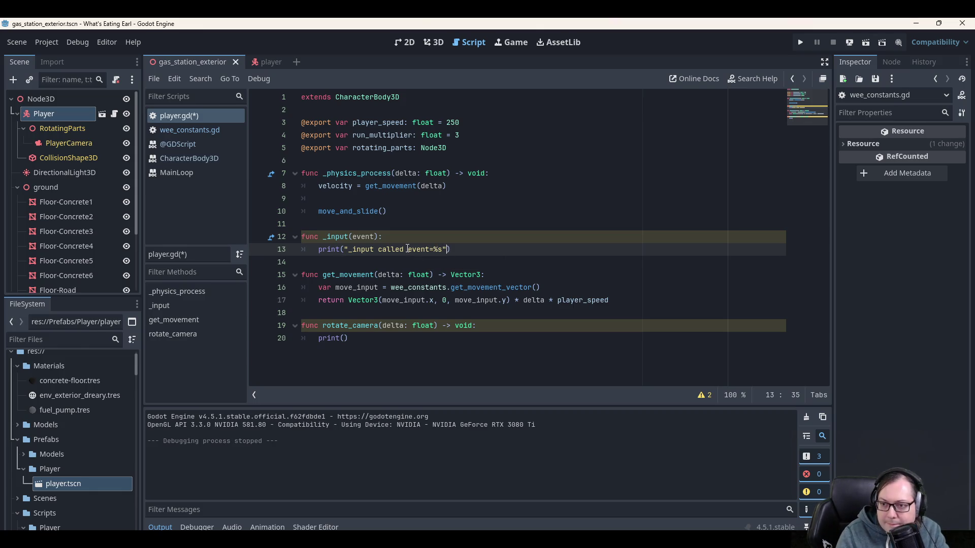
pyautogui.write(',')
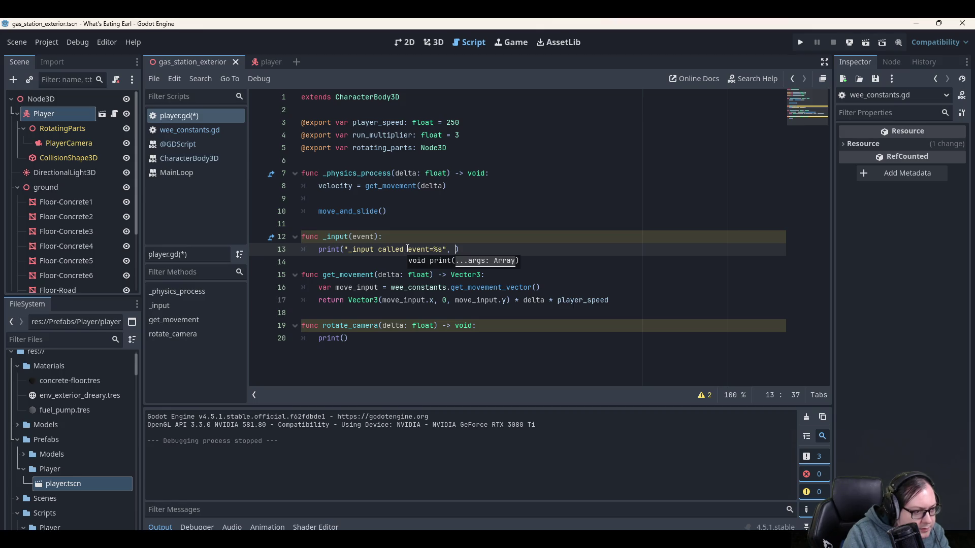
# Append % [event] to the print's message string and save player.gd.
pyautogui.write('% ')
pyautogui.write(' %')
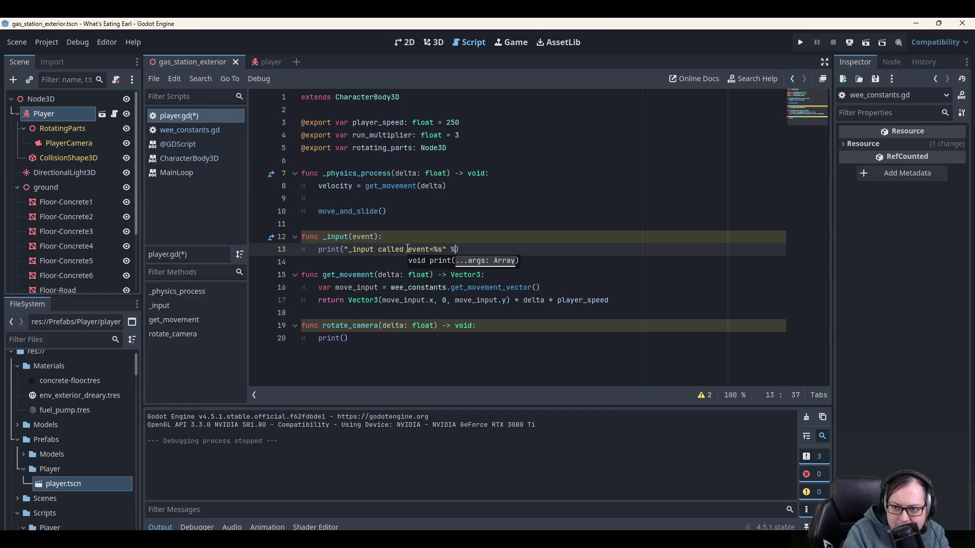
pyautogui.write('[')
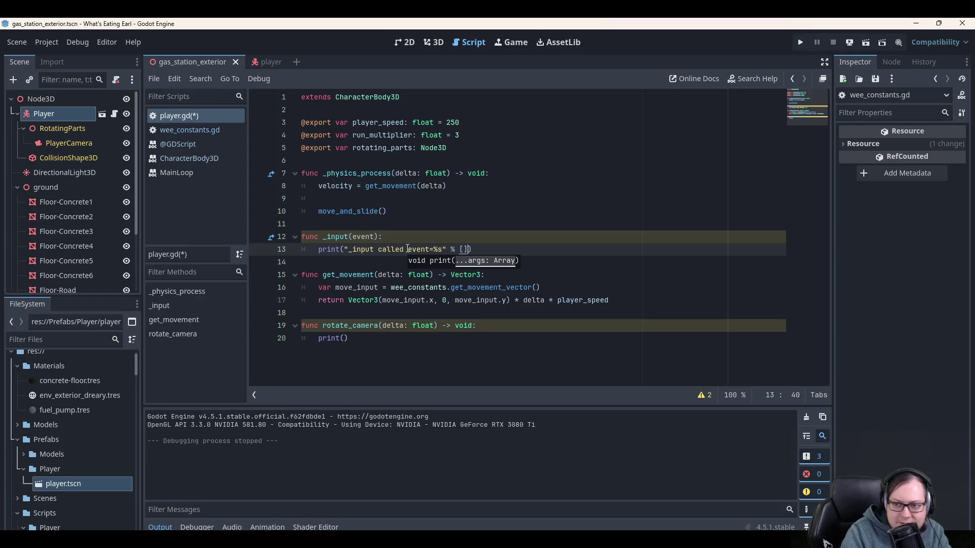
pyautogui.write('event')
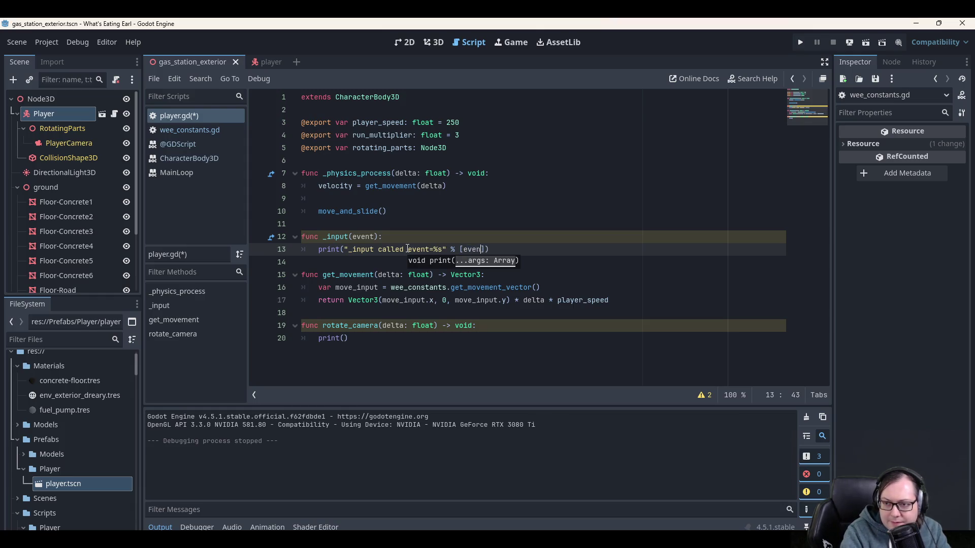
pyautogui.press('Up')
pyautogui.press('Down')
pyautogui.press('Up')
pyautogui.press('Up')
pyautogui.hotkey('ctrl', 's')
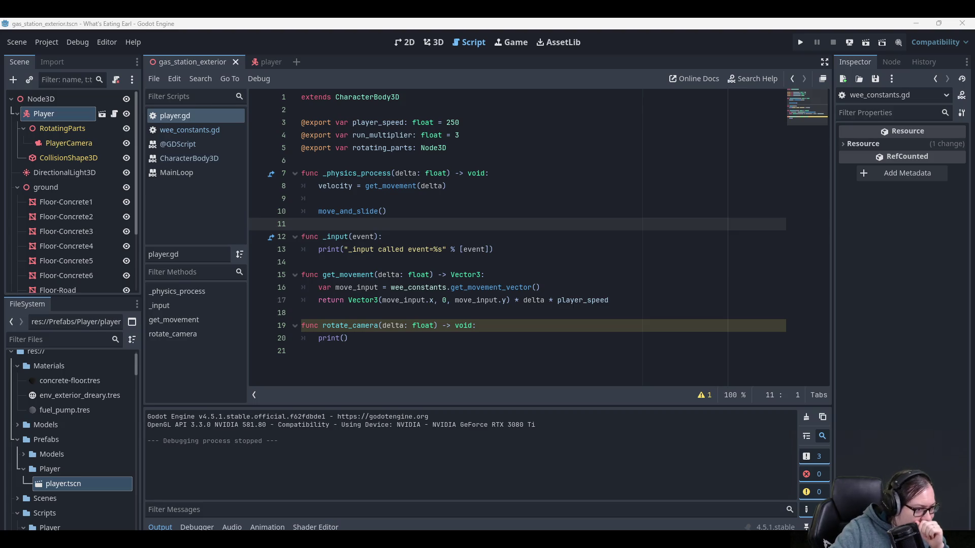
# Run the project, drag the debug game window aside, then close it to stop debugging.
pyautogui.click(498, 272)
pyautogui.press('Up')
pyautogui.press('Up')
pyautogui.press('Up')
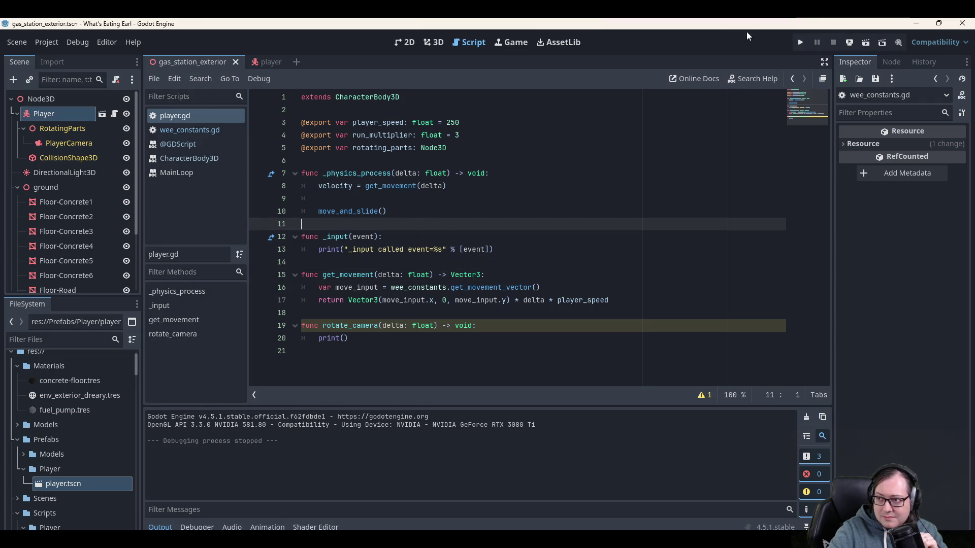
pyautogui.click(800, 41)
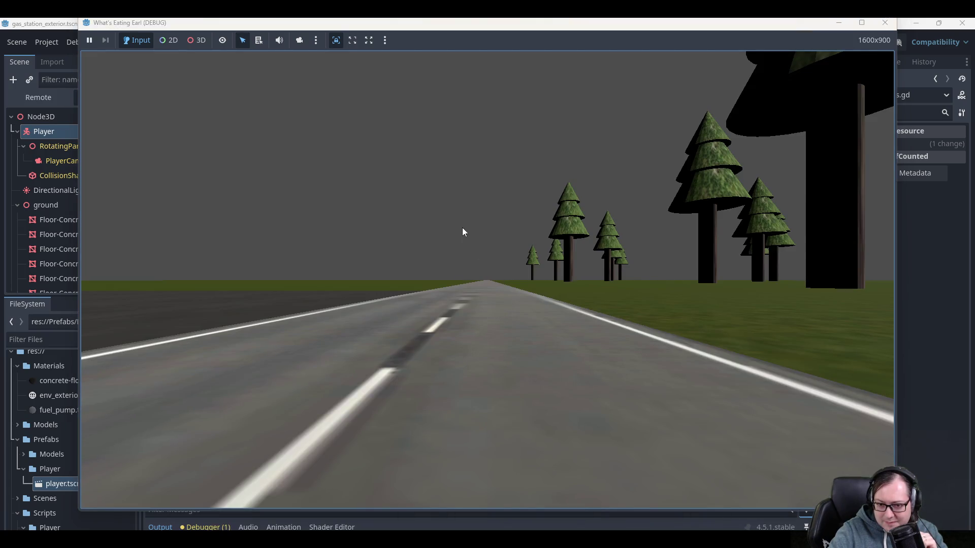
pyautogui.moveTo(530, 24)
pyautogui.mouseDown()
pyautogui.moveTo(732, 114)
pyautogui.moveTo(688, 83)
pyautogui.moveTo(527, 29)
pyautogui.moveTo(562, 92)
pyautogui.moveTo(560, 119)
pyautogui.mouseUp()
pyautogui.click(908, 120)
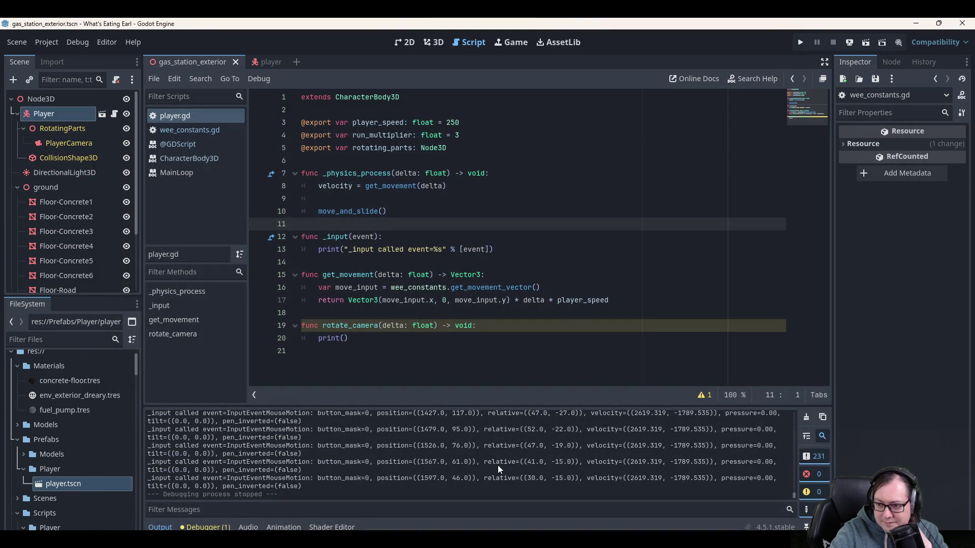
pyautogui.scroll(5, 497, 465)
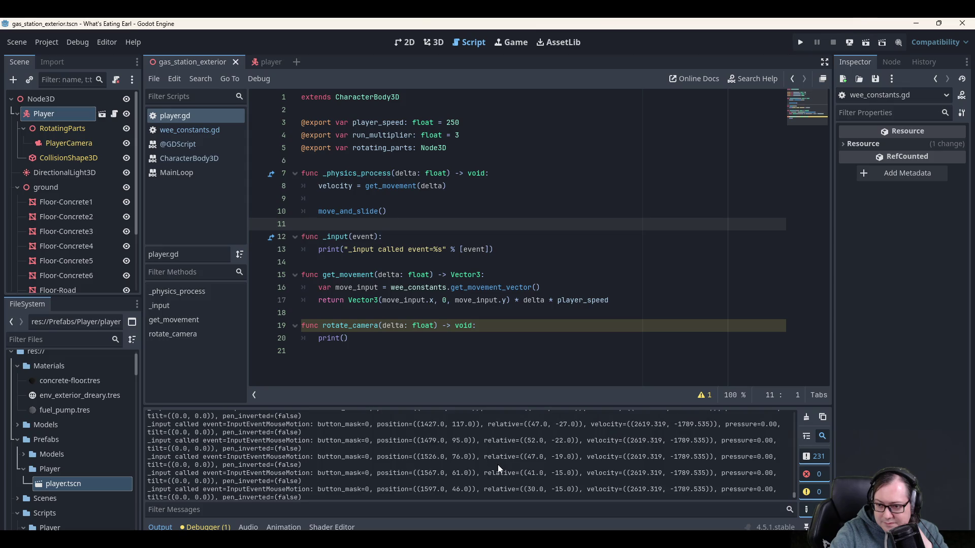
pyautogui.scroll(3, 502, 471)
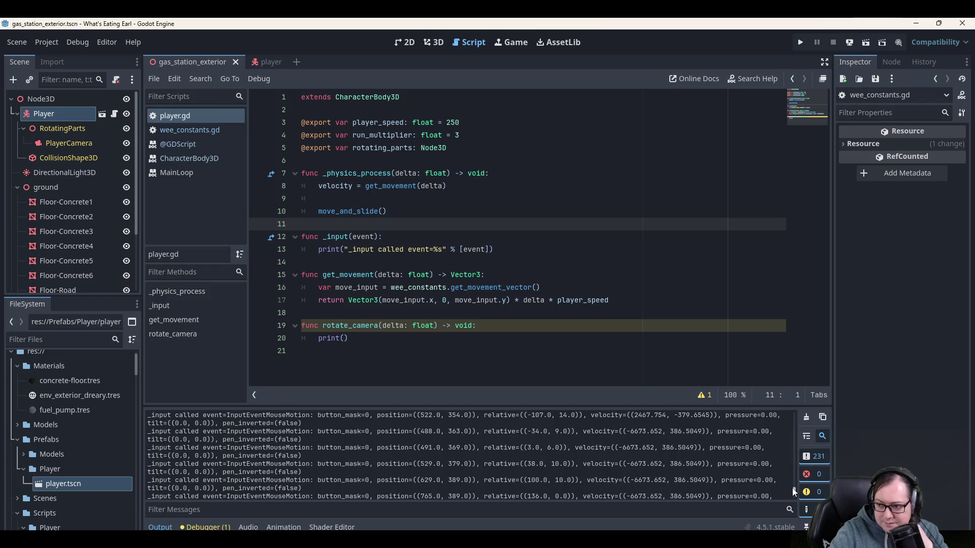
pyautogui.moveTo(793, 490); pyautogui.dragTo(789, 508)
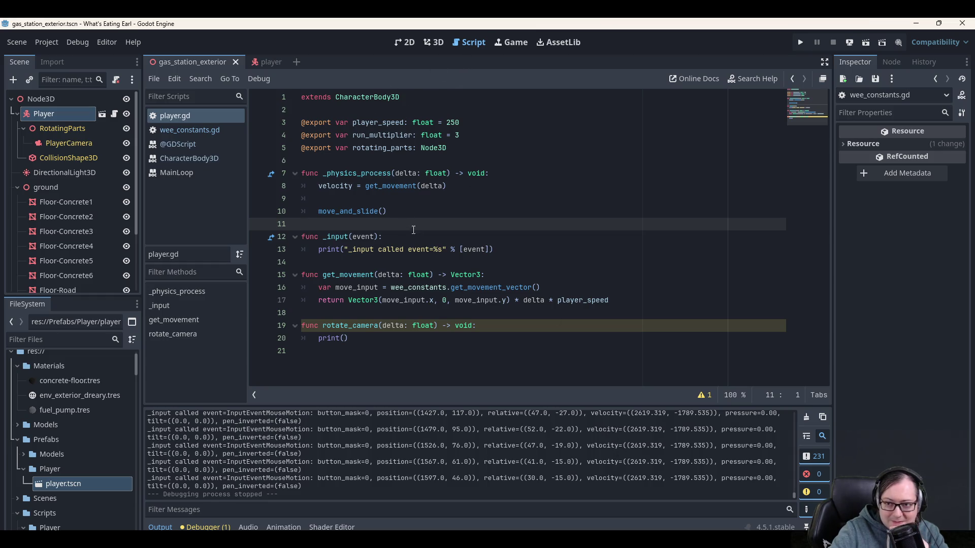
pyautogui.click(357, 338)
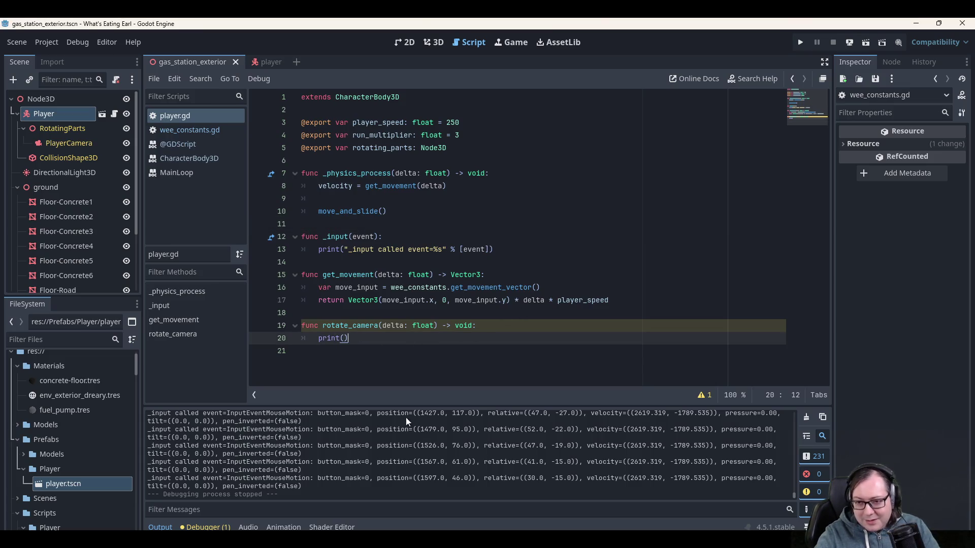
pyautogui.doubleClick(348, 325)
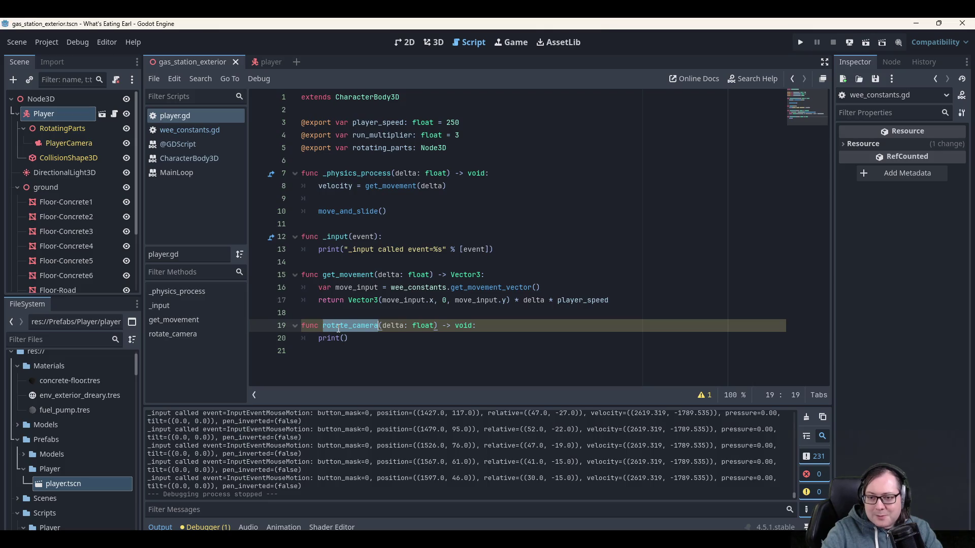
pyautogui.press('Up')
pyautogui.press('Up')
pyautogui.press('Up')
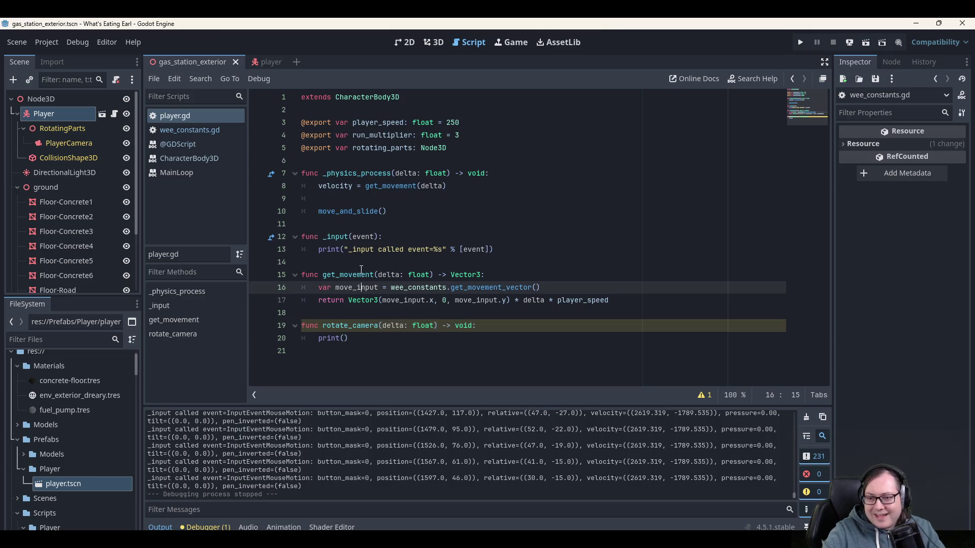
pyautogui.doubleClick(336, 237)
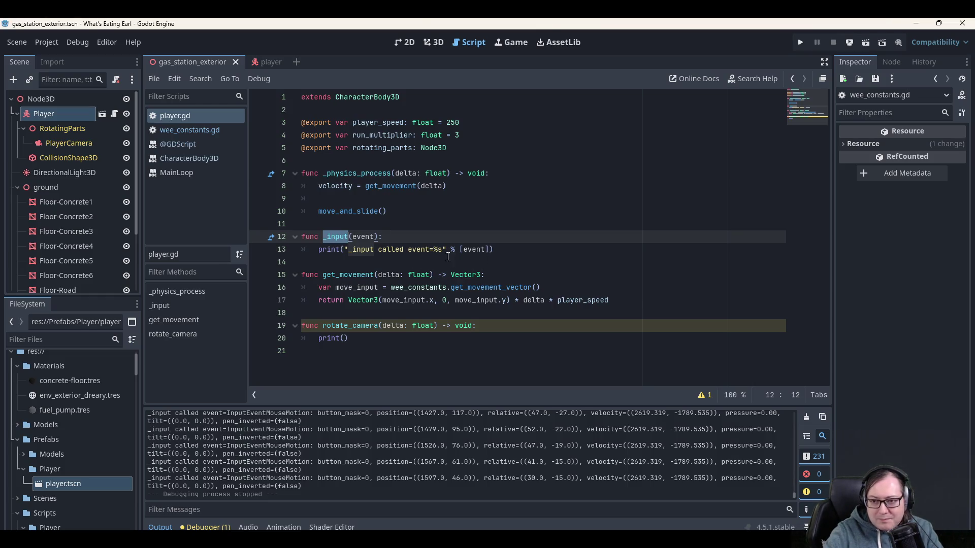
pyautogui.press('End')
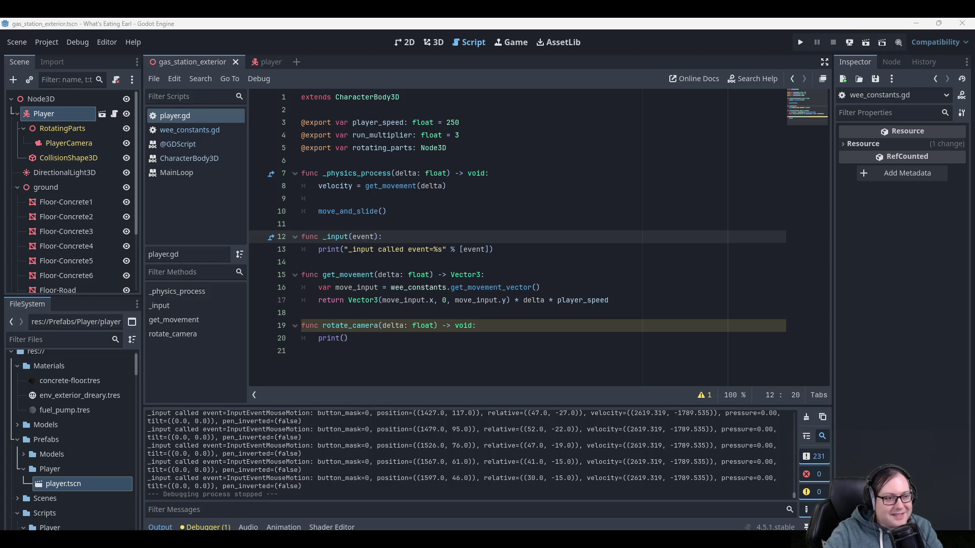
pyautogui.click(358, 251)
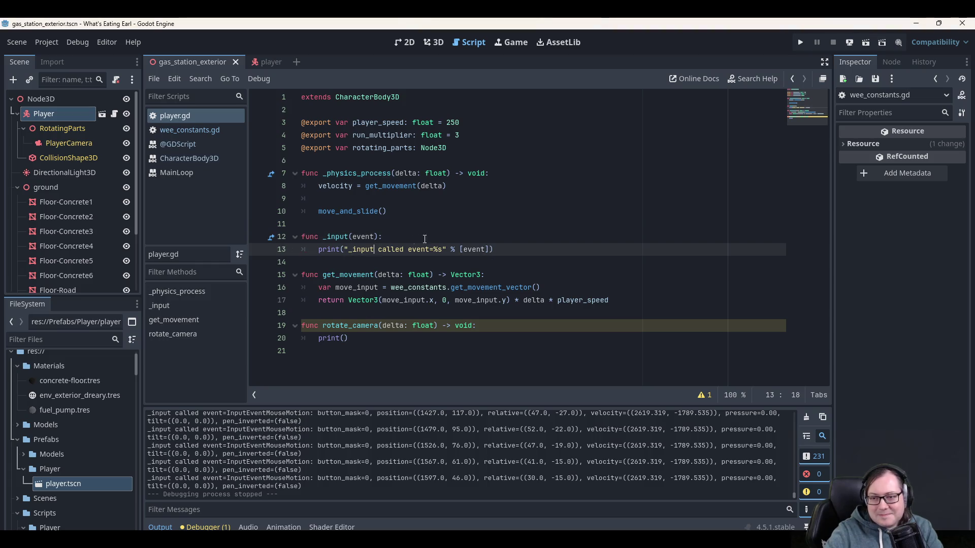
# Add 'if event is InputEventMouseMotion and Input.mouse_mode == Input.MOUSE_MODE_CAPTURED:' above the print.
pyautogui.click(431, 235)
pyautogui.press('Return')
pyautogui.write('if event is InputEvent')
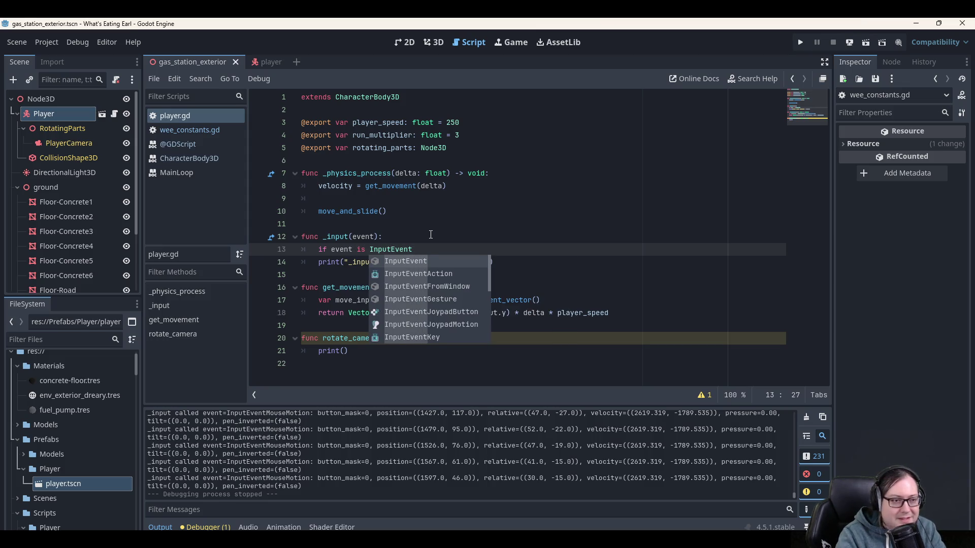
pyautogui.write('Mous')
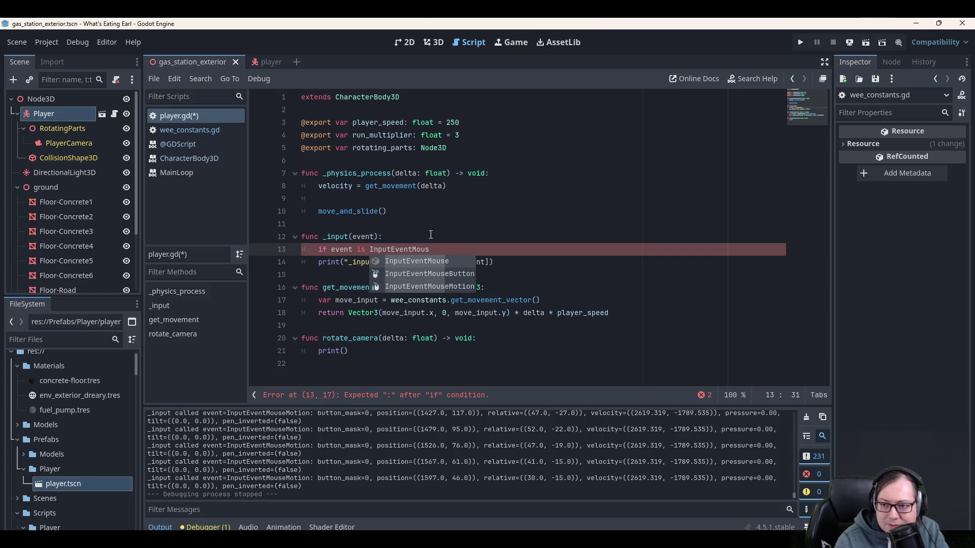
pyautogui.press('Down')
pyautogui.press('Down')
pyautogui.press('Return')
pyautogui.write('and Input.mou')
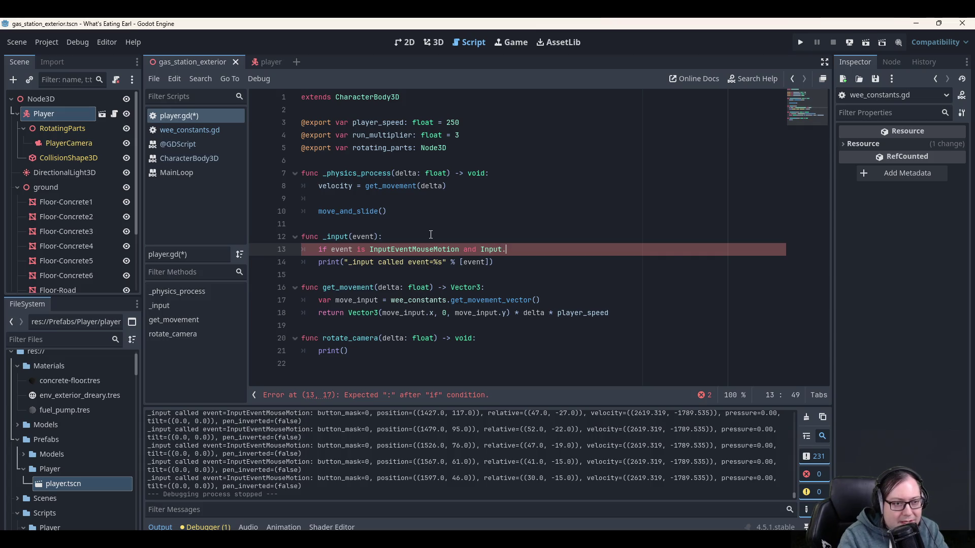
pyautogui.press('Return')
pyautogui.write('===')
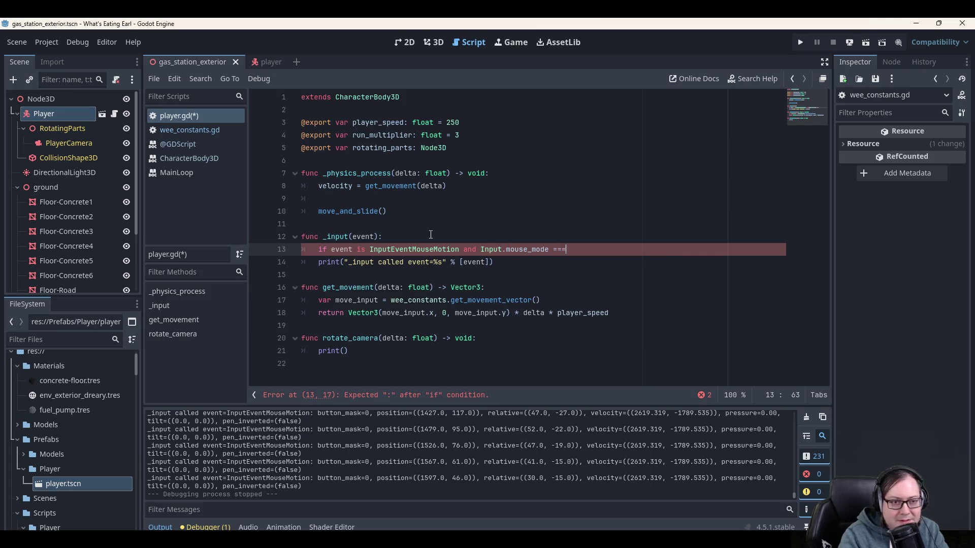
pyautogui.press('BackSpace')
pyautogui.write('- ')
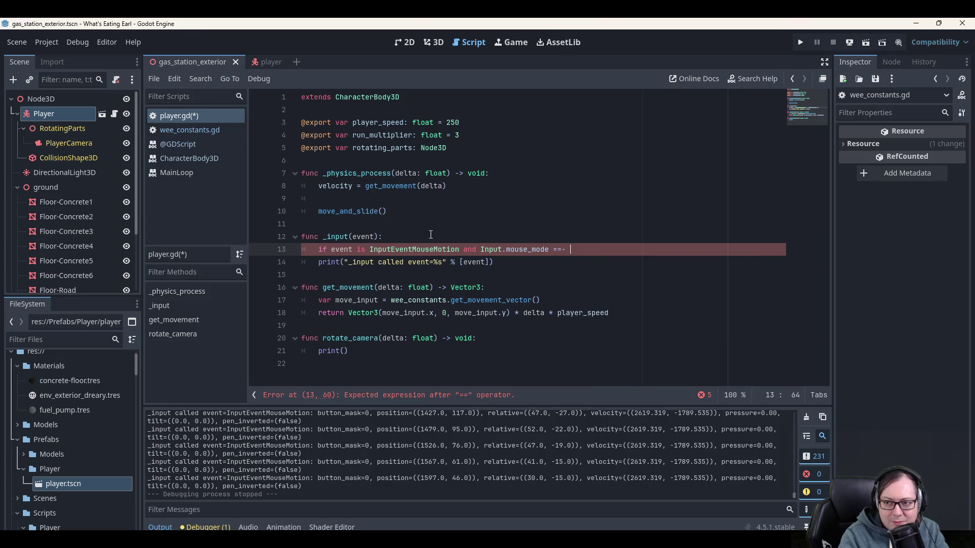
pyautogui.write('Input')
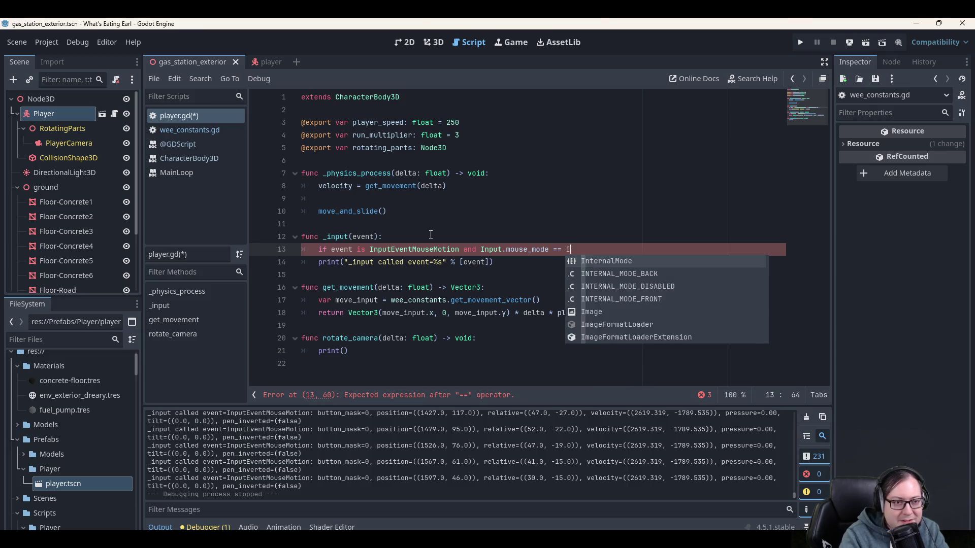
pyautogui.write('.MOUS')
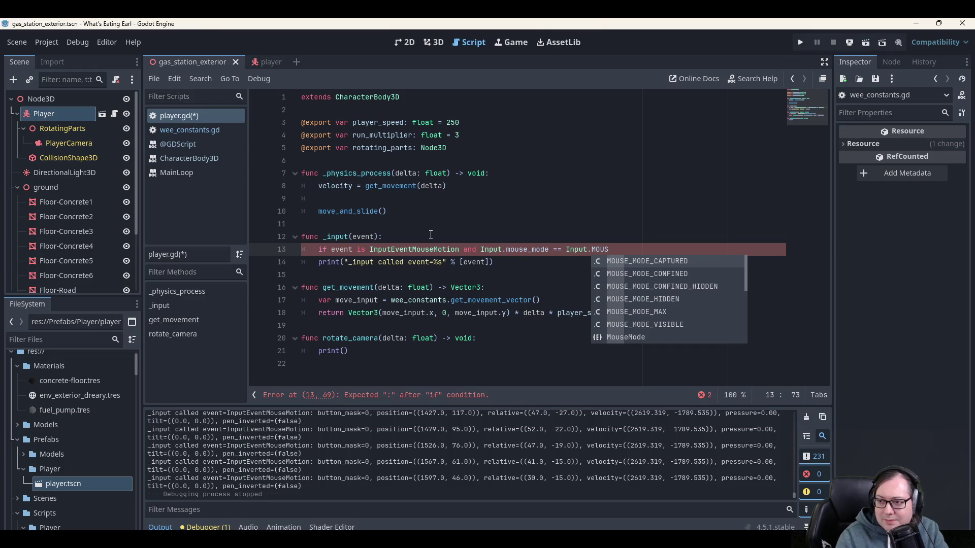
pyautogui.press('Return')
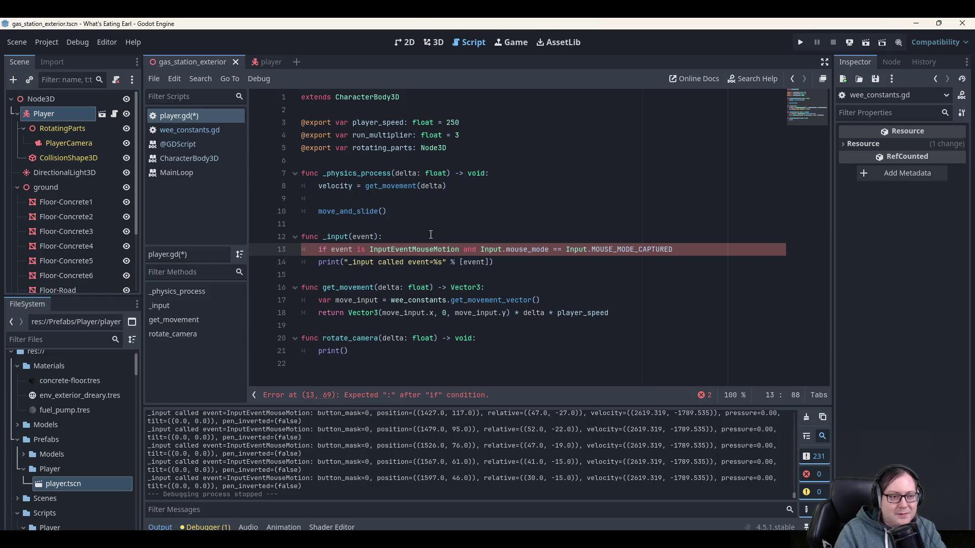
pyautogui.write(':')
# Indent the print call under the new condition and save the script.
pyautogui.press('Down')
pyautogui.press('Tab')
pyautogui.press('Up')
pyautogui.press('Up')
pyautogui.press('Down')
pyautogui.press('Down')
pyautogui.press('Down')
pyautogui.press('Up')
pyautogui.press('Up')
pyautogui.press('Up')
pyautogui.press('Up')
pyautogui.hotkey('ctrl', 's')
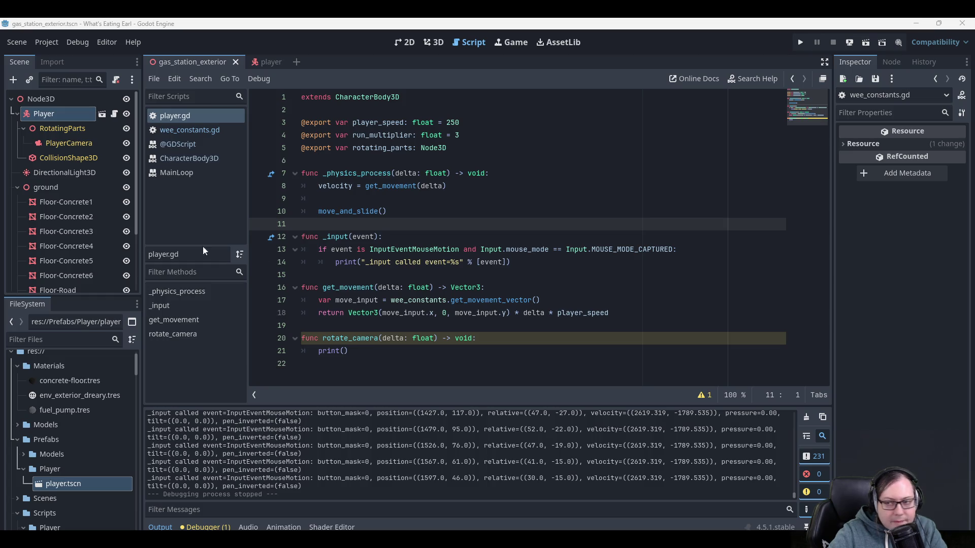
pyautogui.click(461, 262)
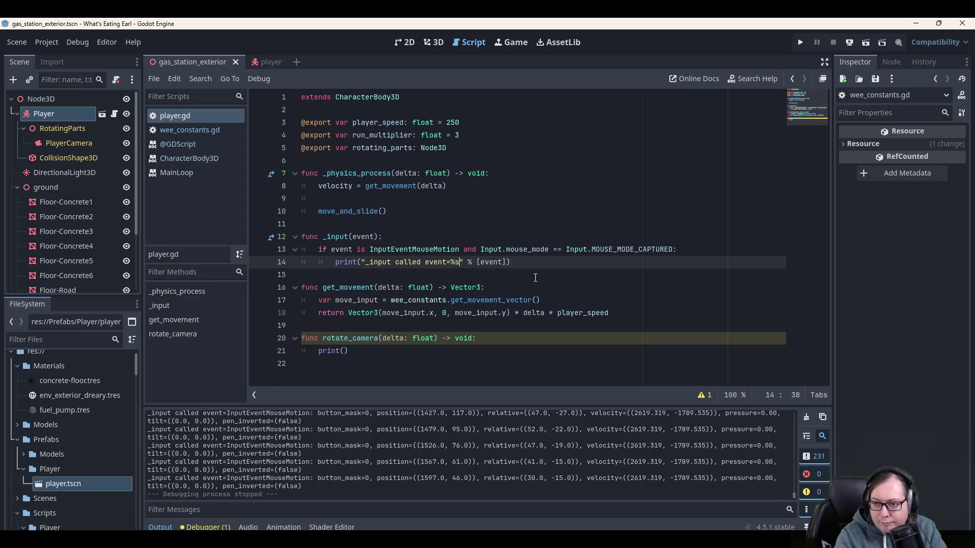
# Change the message to "mouse capture x=%s, y=%s" with event.relative.x as first argument.
pyautogui.hotkey('ctrl', 'shift', 'Left')
pyautogui.hotkey('ctrl', 'shift', 'Left')
pyautogui.hotkey('ctrl', 'shift', 'Left')
pyautogui.write('m=ouse cap')
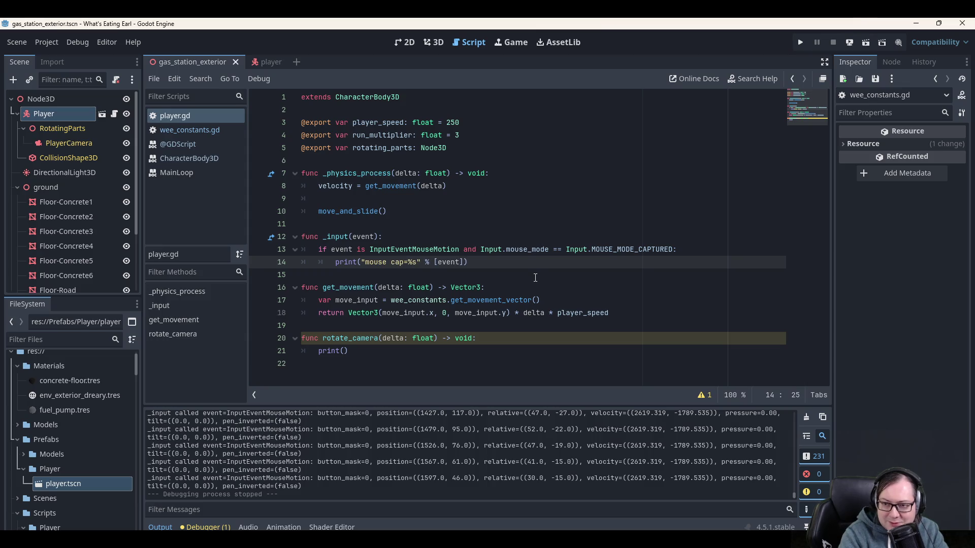
pyautogui.write('ture')
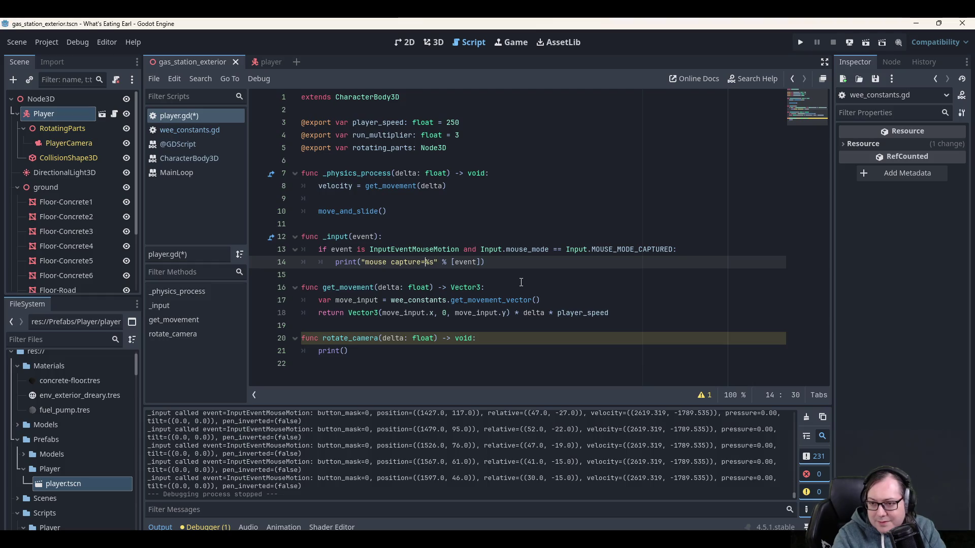
pyautogui.write('x')
pyautogui.press('Right')
pyautogui.press('Right')
pyautogui.press('Right')
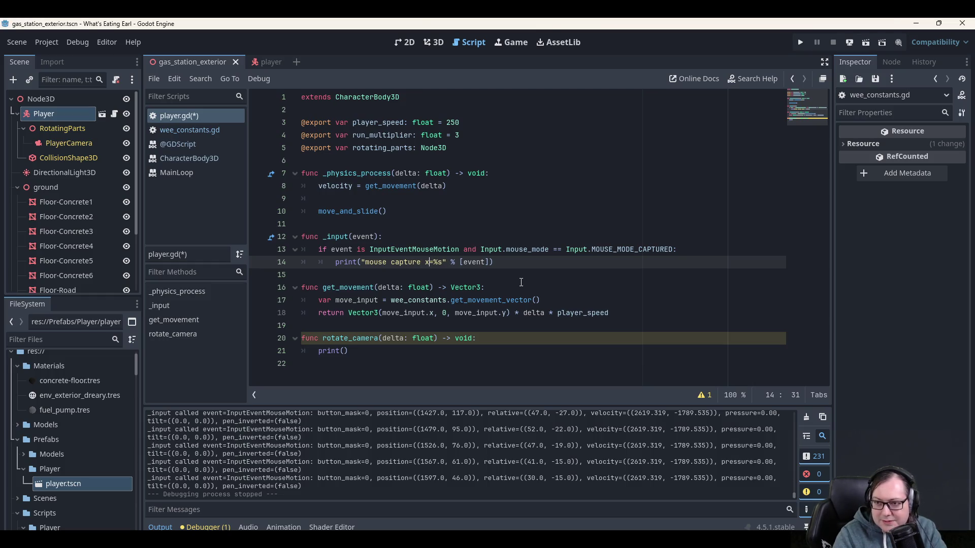
pyautogui.press('Right')
pyautogui.press('Right')
pyautogui.press('Right')
pyautogui.write('.relative.x')
pyautogui.hotkey('ctrl', 'Left')
pyautogui.hotkey('ctrl', 'Left')
pyautogui.hotkey('ctrl', 'Left')
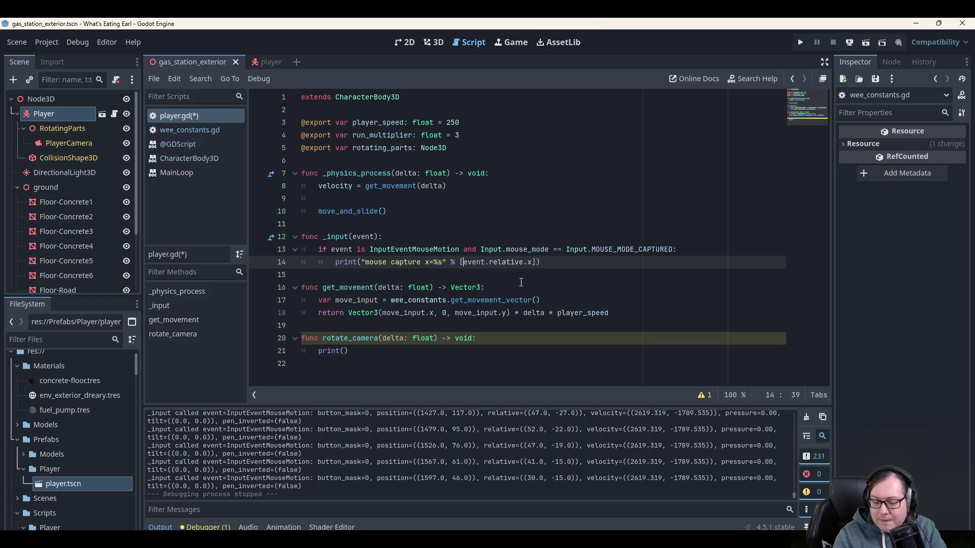
pyautogui.write(', y')
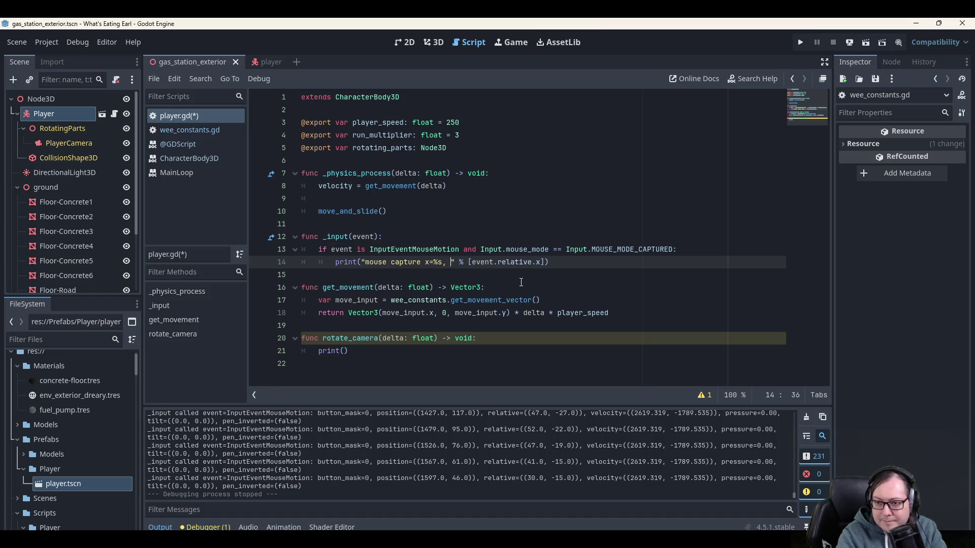
pyautogui.press('BackSpace')
pyautogui.write('=%s')
# Add event.relative.y as the second argument, save, and launch the game.
pyautogui.press('End')
pyautogui.press('Left')
pyautogui.press('Left')
pyautogui.write(', event.relative.')
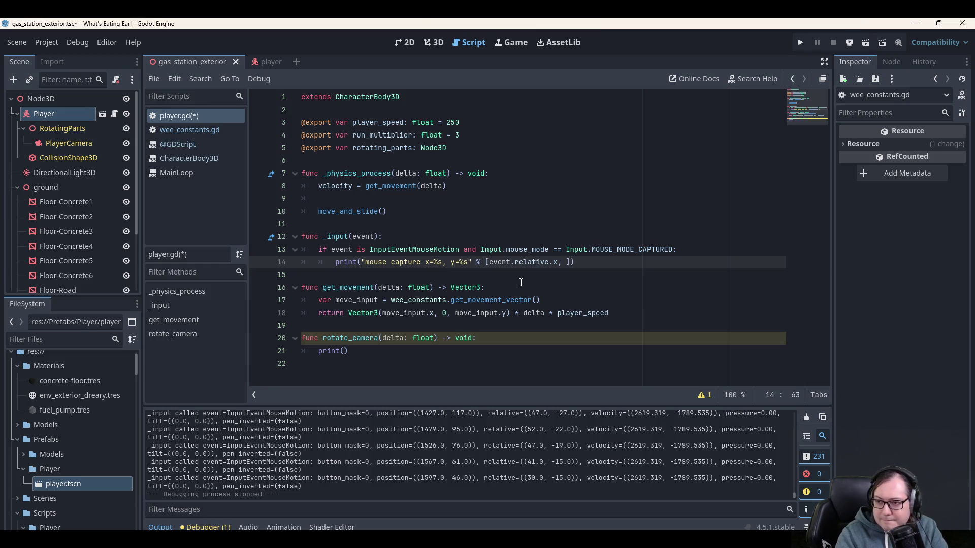
pyautogui.write('y')
pyautogui.press('Up')
pyautogui.press('Up')
pyautogui.hotkey('ctrl', 's')
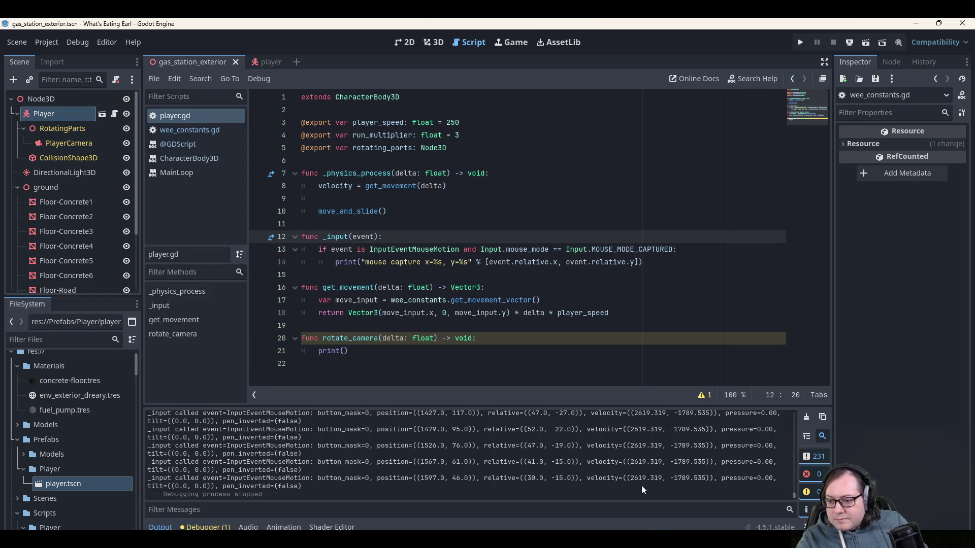
pyautogui.click(799, 43)
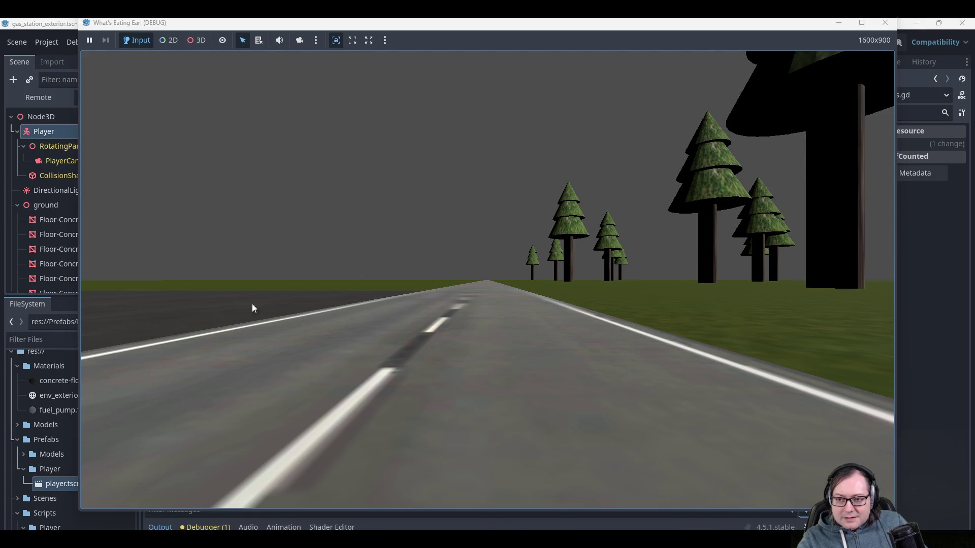
pyautogui.click(885, 23)
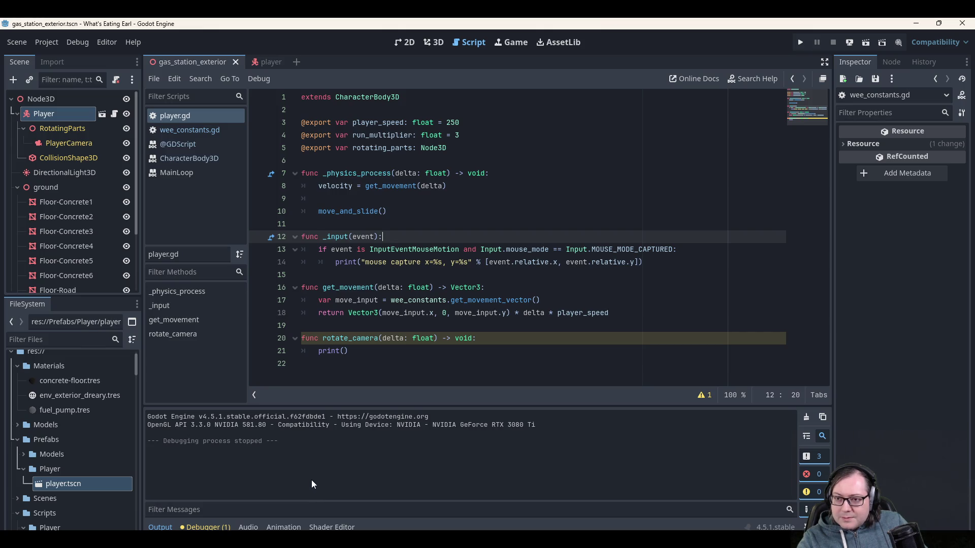
pyautogui.click(206, 527)
pyautogui.click(160, 527)
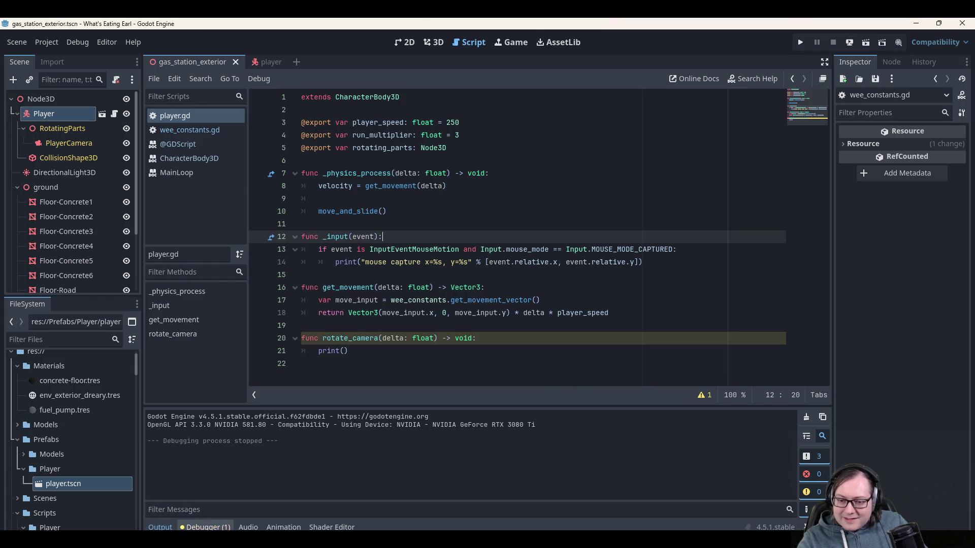
pyautogui.click(206, 527)
pyautogui.click(222, 402)
pyautogui.doubleClick(266, 434)
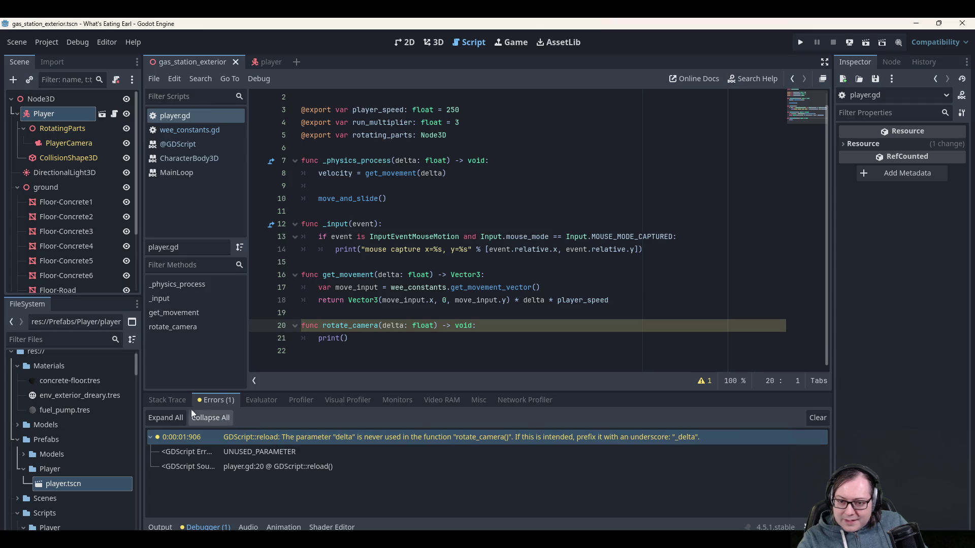
pyautogui.click(166, 401)
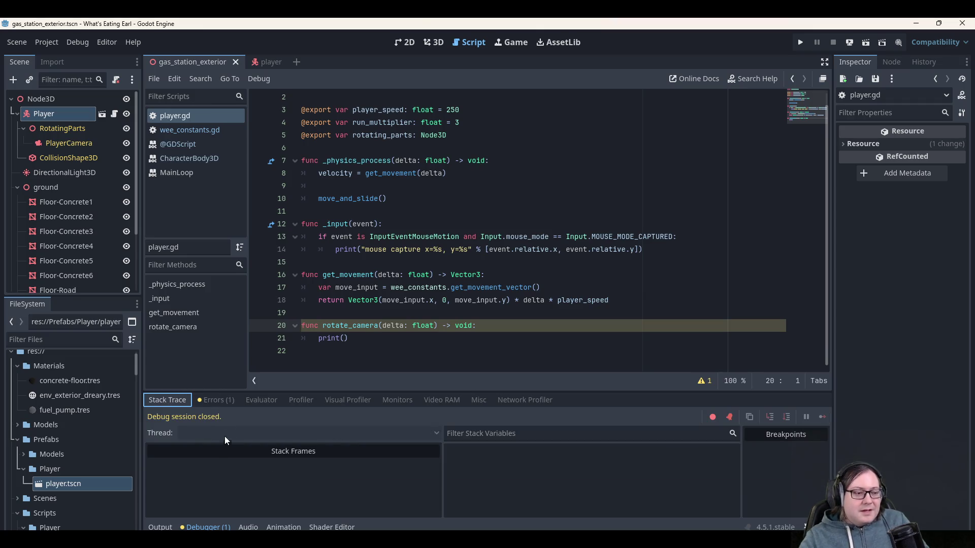
pyautogui.click(206, 401)
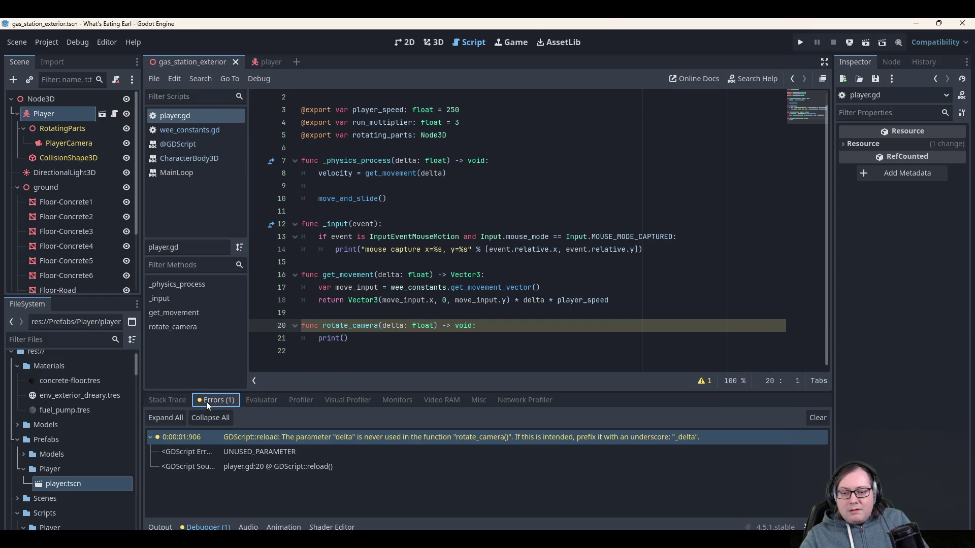
pyautogui.click(160, 527)
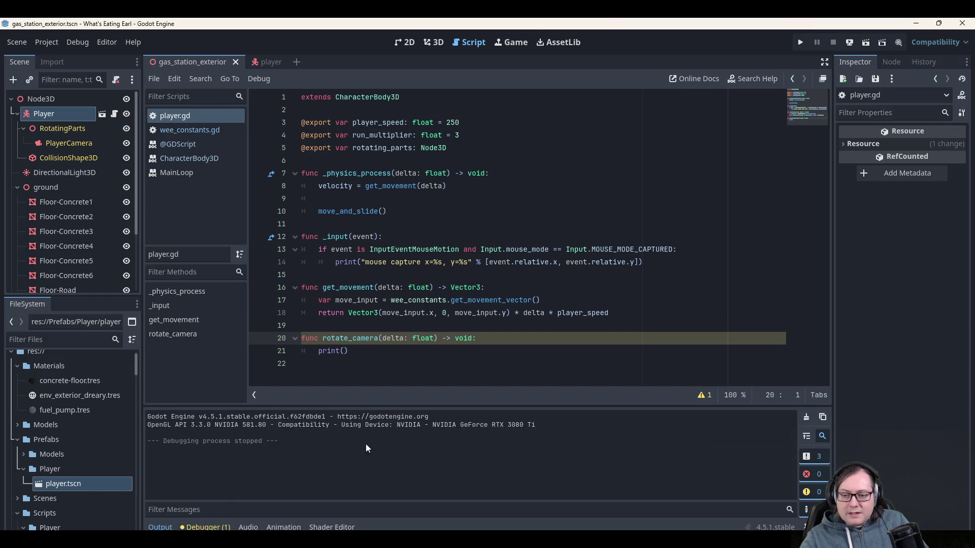
pyautogui.doubleClick(424, 250)
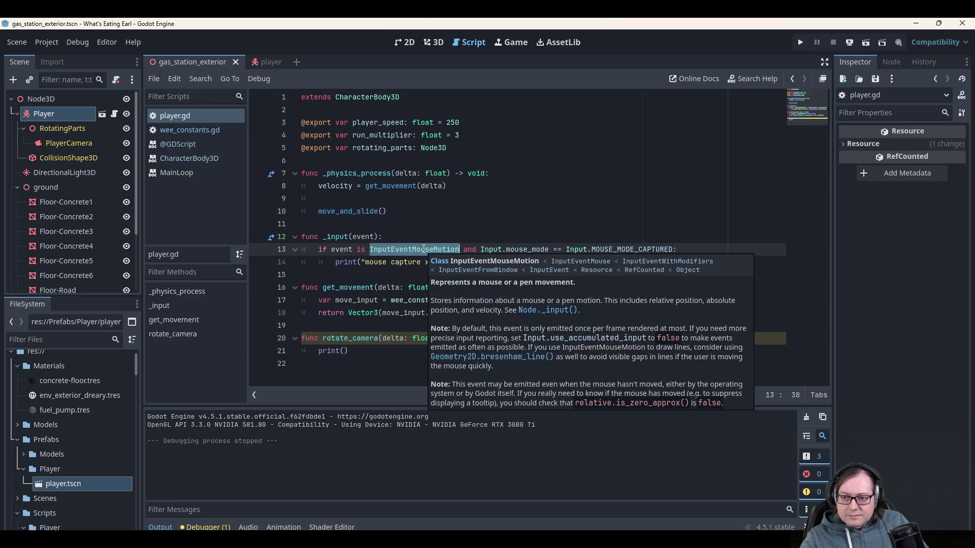
# Run the game again and stop it with F8.
pyautogui.click(801, 42)
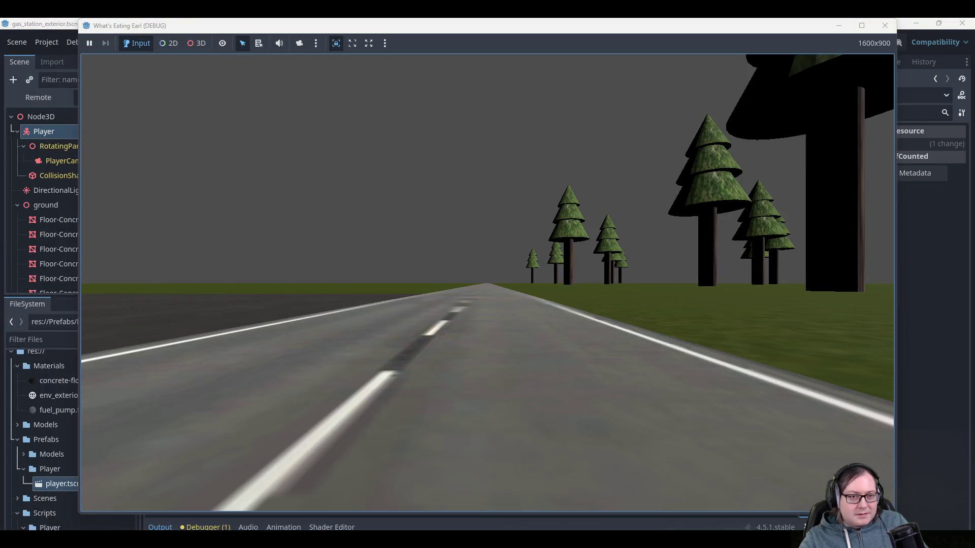
pyautogui.press('F8')
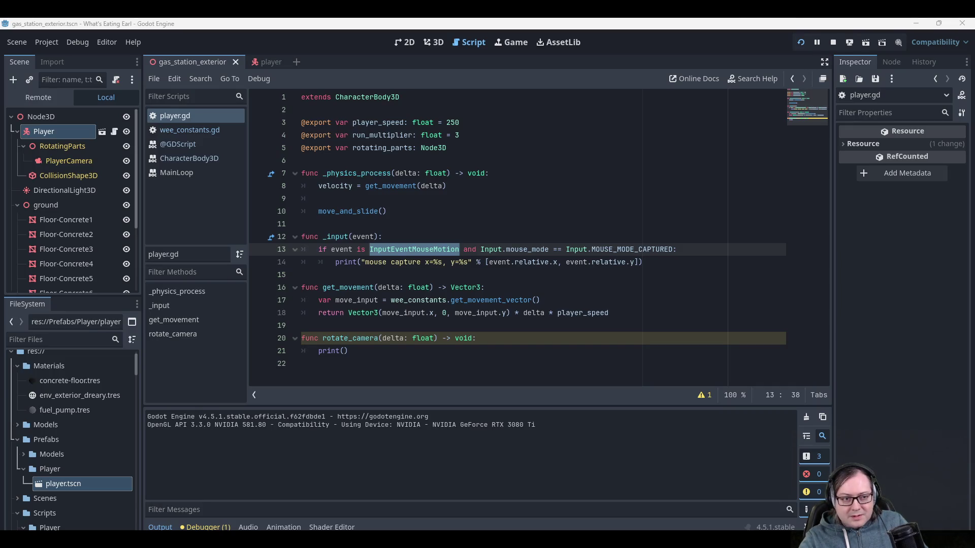
pyautogui.press('F8')
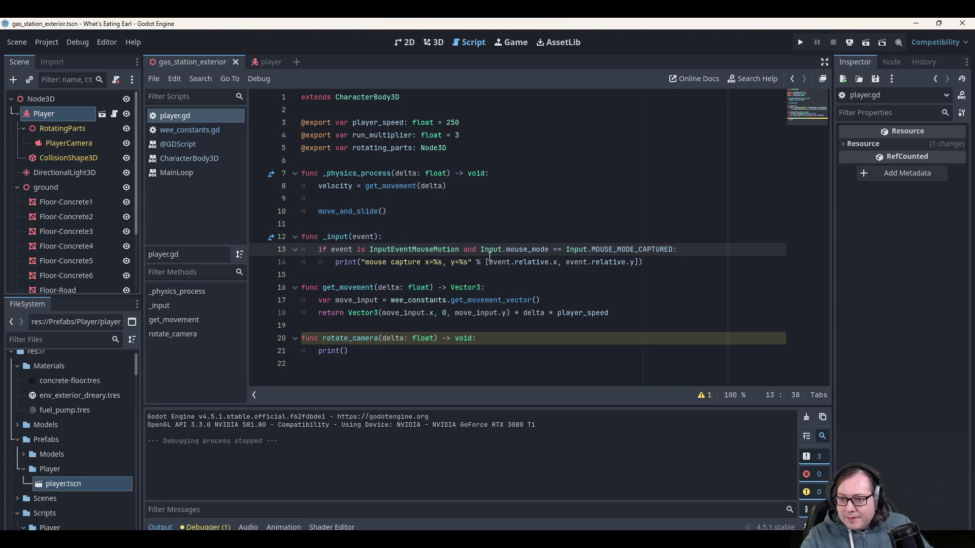
# Delete the 'and Input.mouse_mode == Input.MOUSE_MODE_CAPTURED' part of the if condition.
pyautogui.hotkey('shift', 'End')
pyautogui.hotkey('shift', 'Left')
pyautogui.press('Delete')
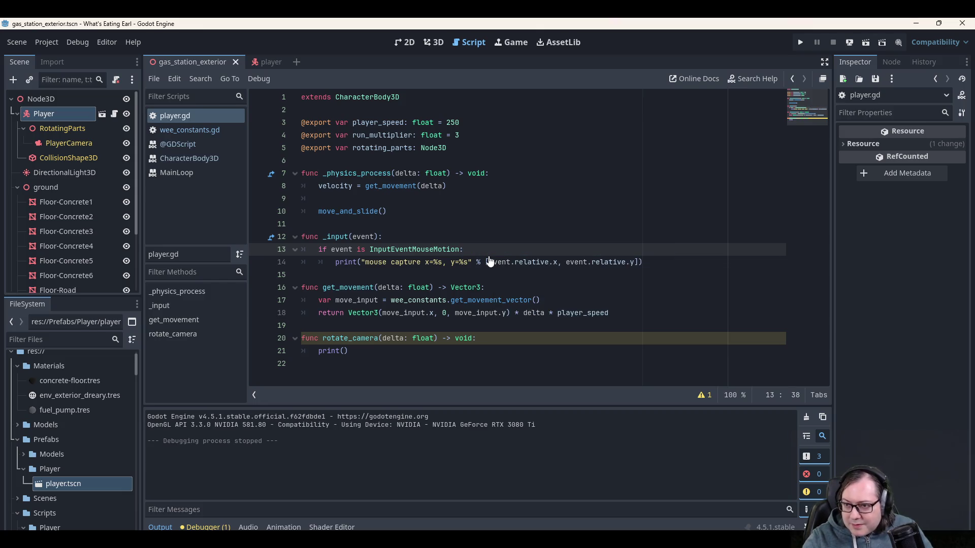
# Run the game, let mouse motion log x and y values, then stop it with F8.
pyautogui.click(799, 46)
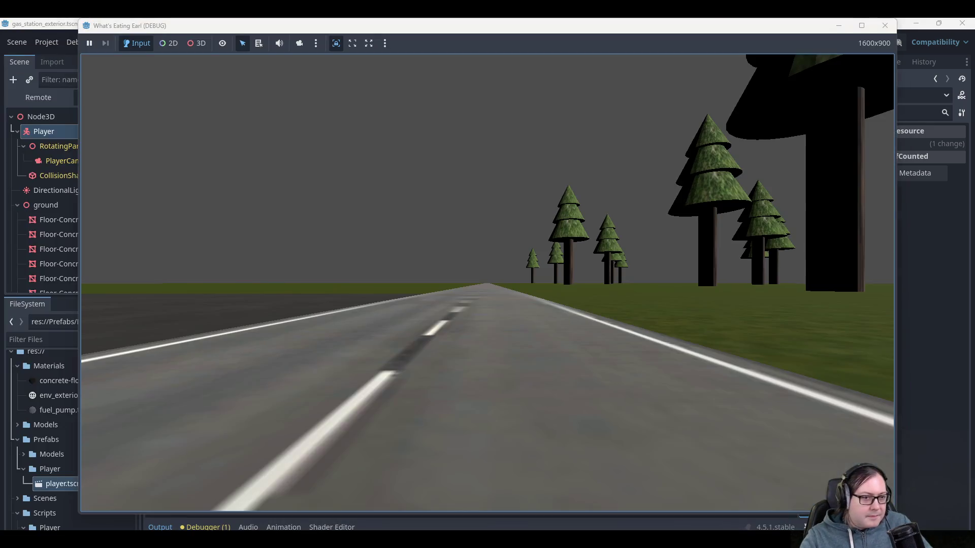
pyautogui.press('F8')
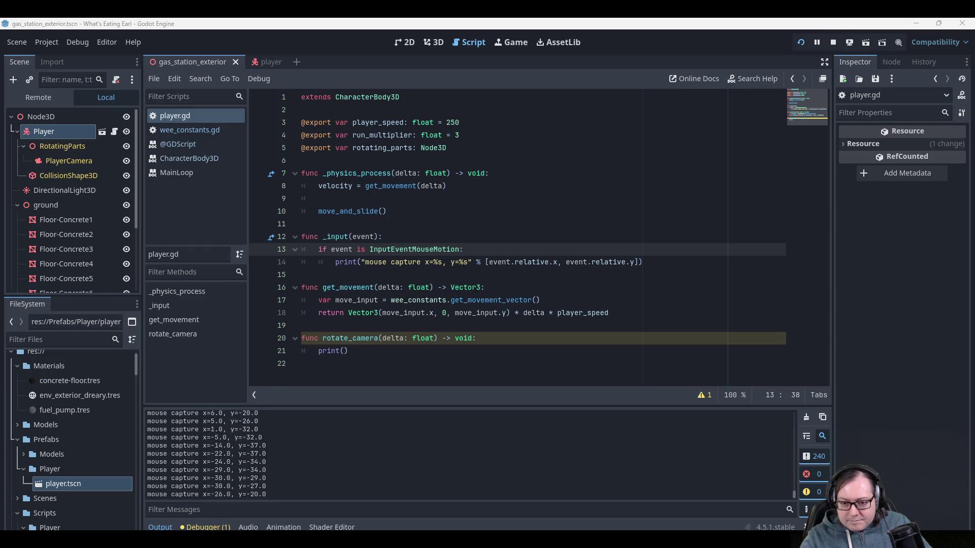
pyautogui.press('F8')
pyautogui.click(498, 249)
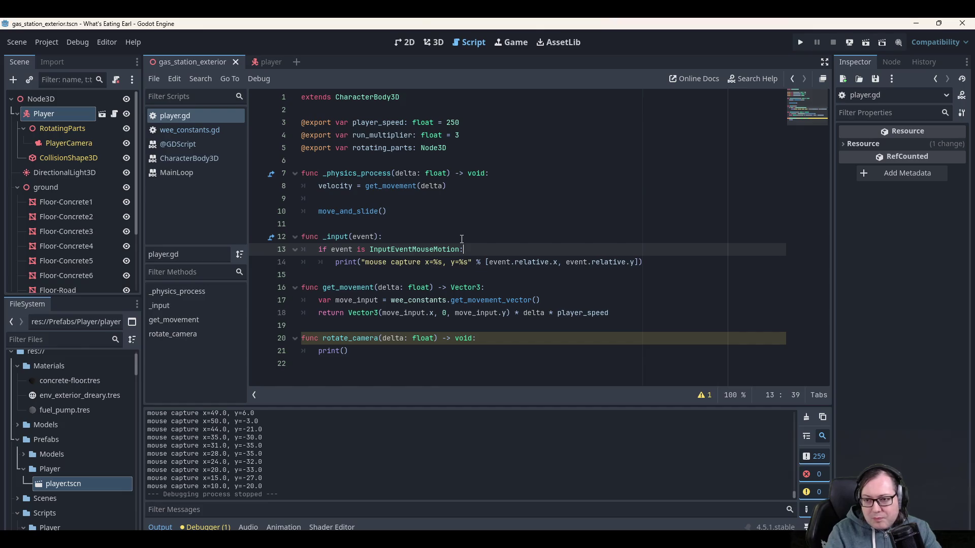
pyautogui.press('Down')
pyautogui.hotkey('ctrl', 'k')
pyautogui.press('End')
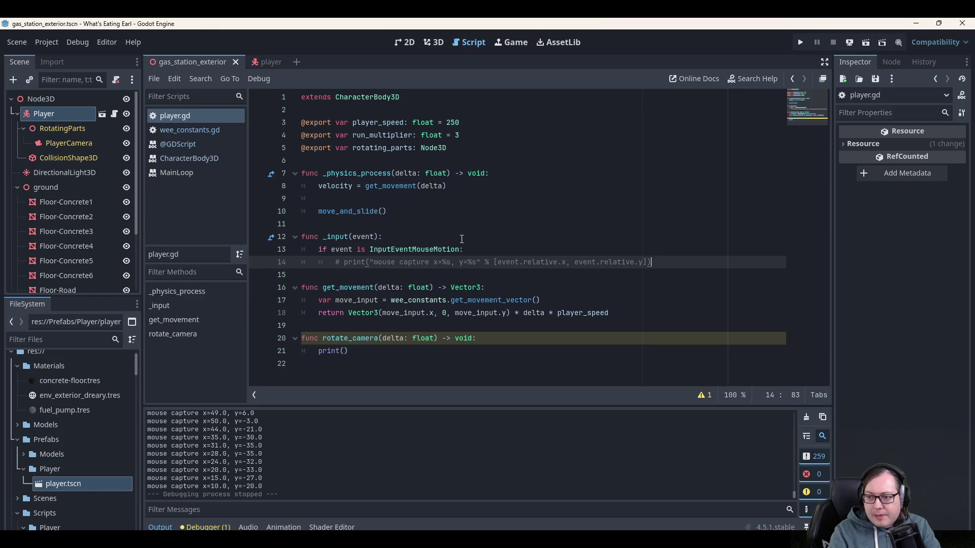
pyautogui.press('Return')
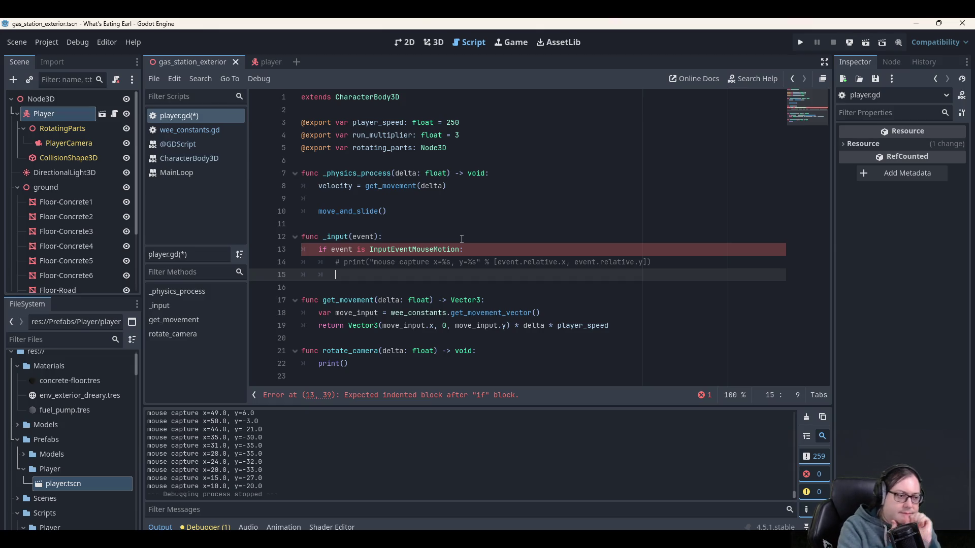
pyautogui.hotkey('ctrl', 'shift', 'k')
pyautogui.hotkey('ctrl', 'k')
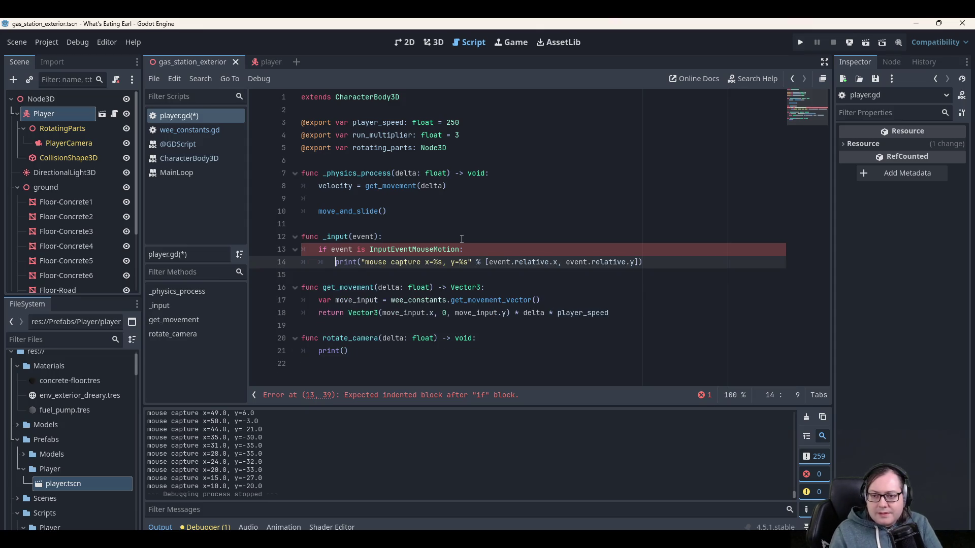
pyautogui.hotkey('ctrl', 's')
pyautogui.press('Right')
pyautogui.press('Down')
pyautogui.press('Down')
pyautogui.press('Up')
pyautogui.press('Up')
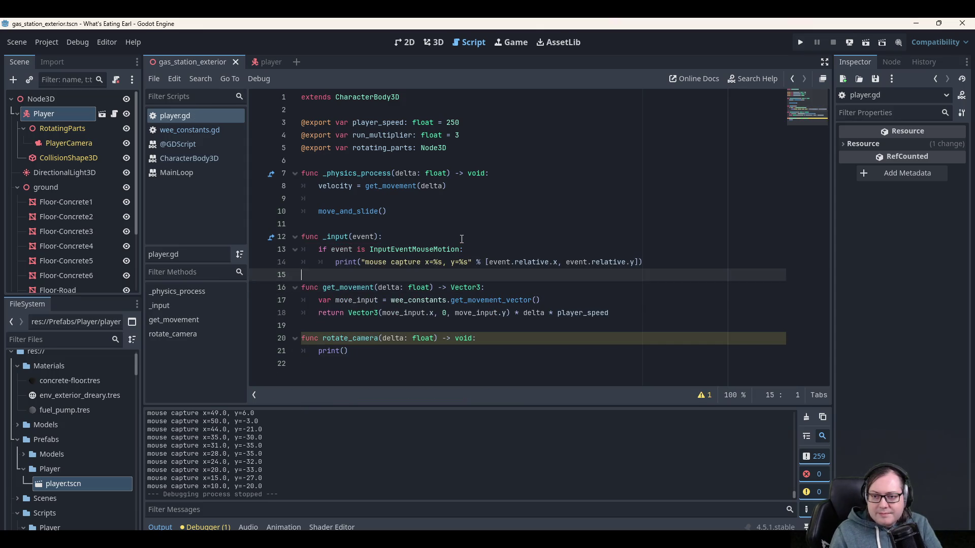
pyautogui.press('End')
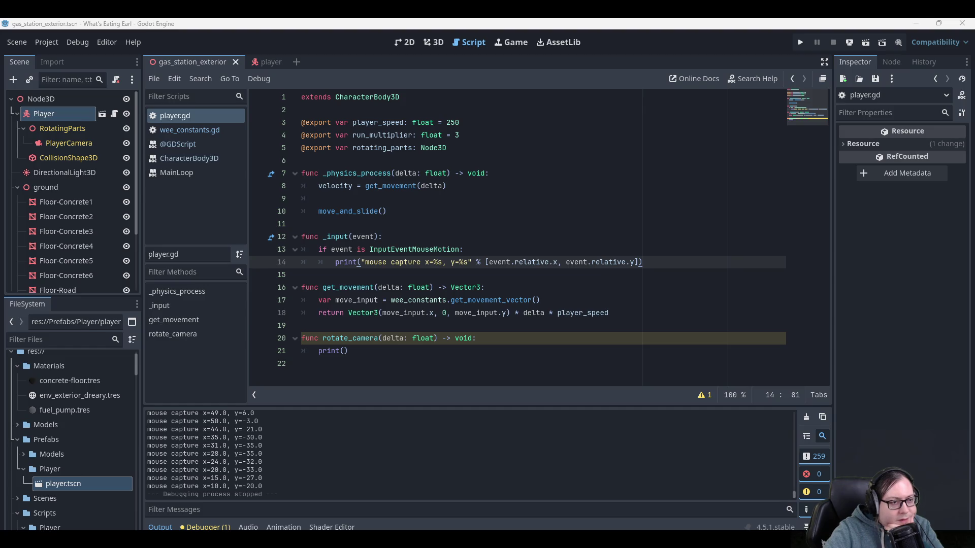
pyautogui.click(357, 334)
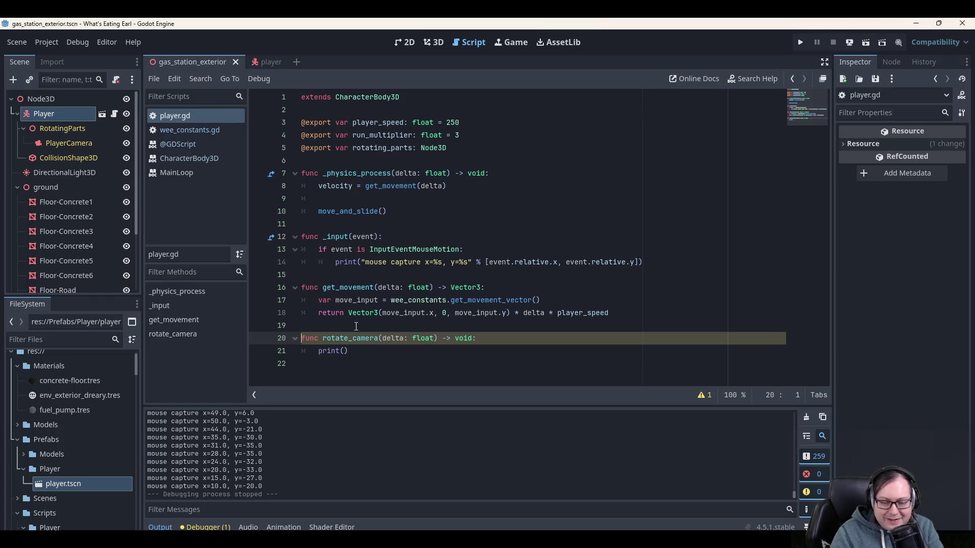
# Comment out the rotate_camera function and its print() with Ctrl+K.
pyautogui.hotkey('ctrl', 'k')
pyautogui.press('Down')
pyautogui.hotkey('ctrl', 'k')
pyautogui.press('Up')
pyautogui.press('Up')
pyautogui.press('Up')
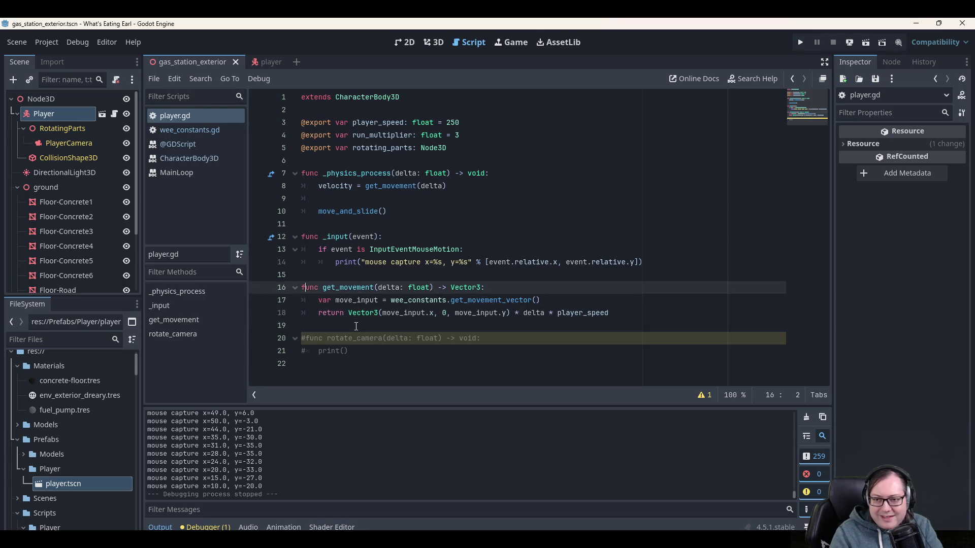
# Open a new indented line after the print inside the mouse-motion branch.
pyautogui.press('Up')
pyautogui.press('Up')
pyautogui.press('End')
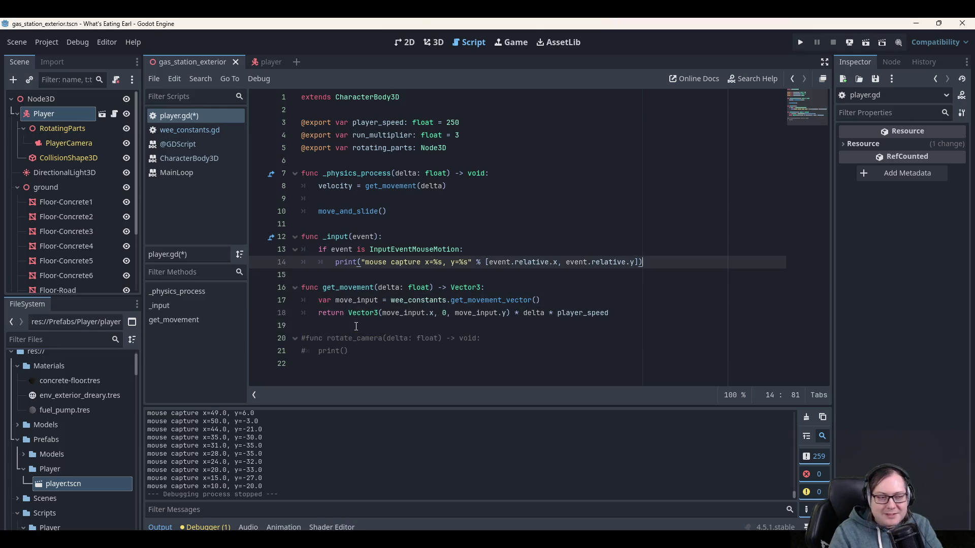
pyautogui.press('Return')
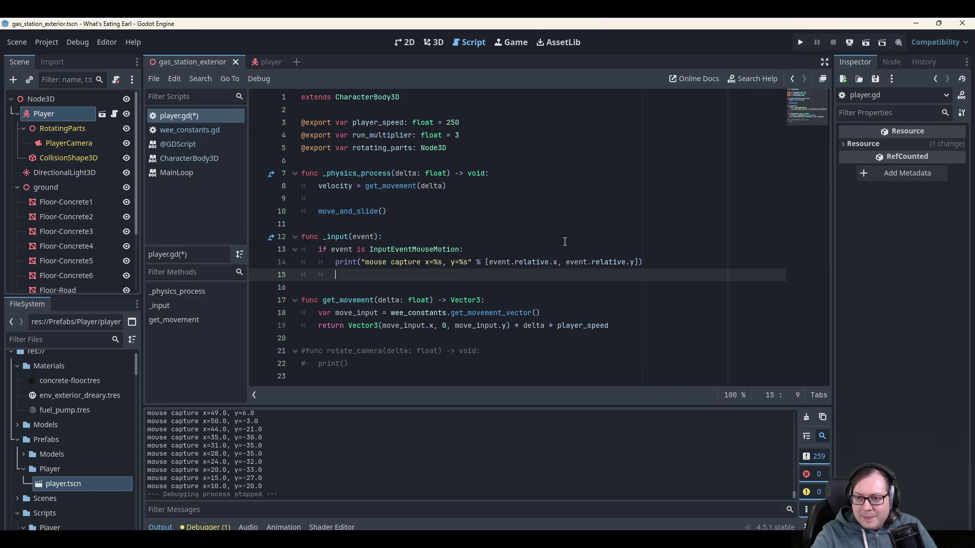
# Start line 15's call as rotate_camera(event.relative.x, in _input.
pyautogui.write('mouse')
pyautogui.press('BackSpace')
pyautogui.press('BackSpace')
pyautogui.press('BackSpace')
pyautogui.write('rotate_camer(')
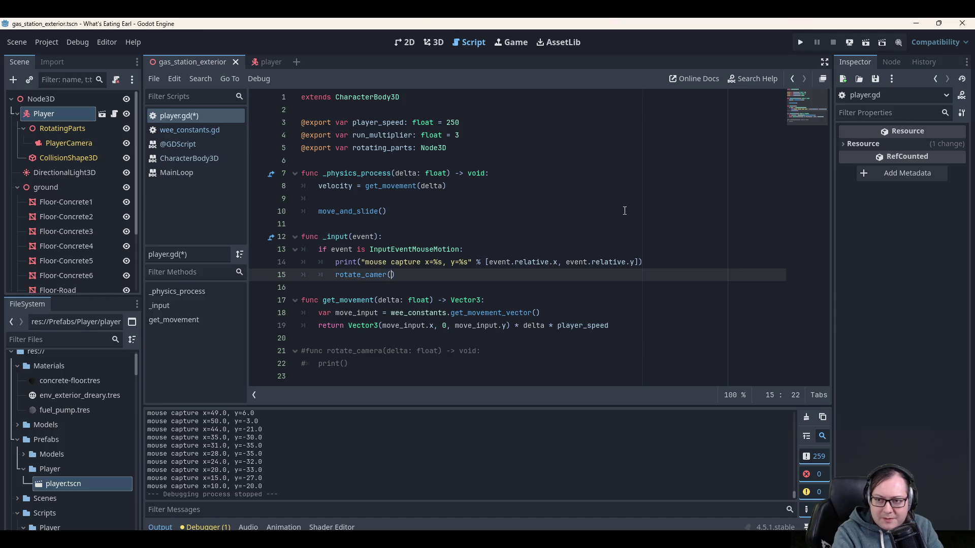
pyautogui.write('event.relate')
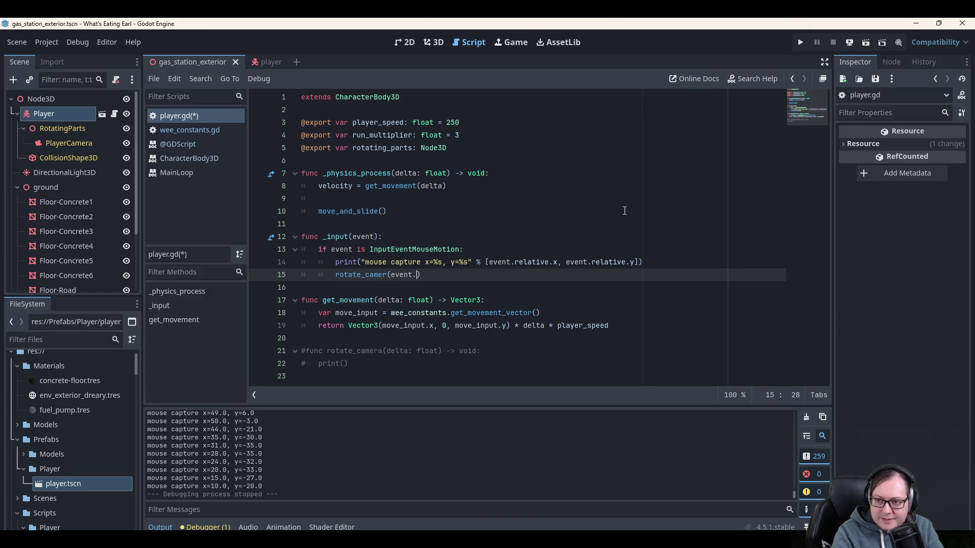
pyautogui.press('BackSpace')
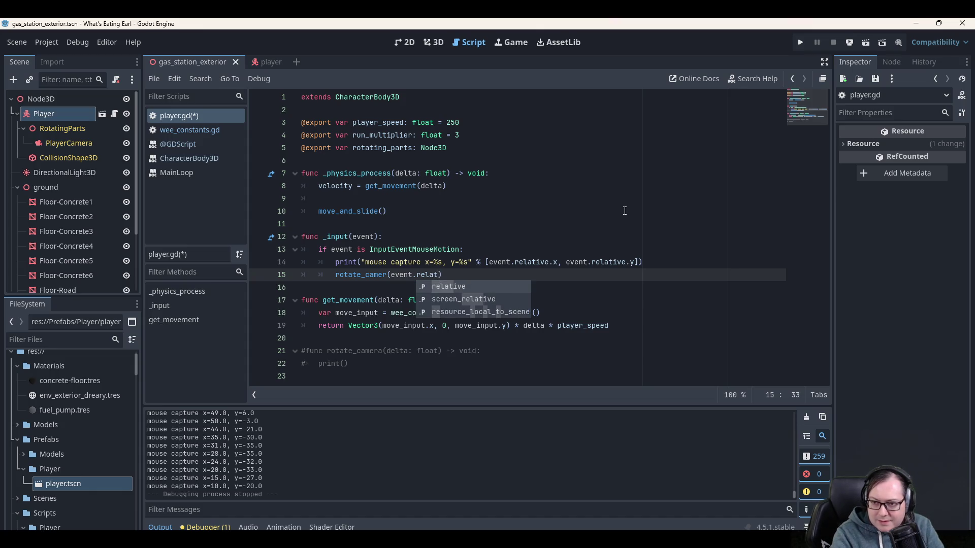
pyautogui.press('Return')
pyautogui.write('.x,')
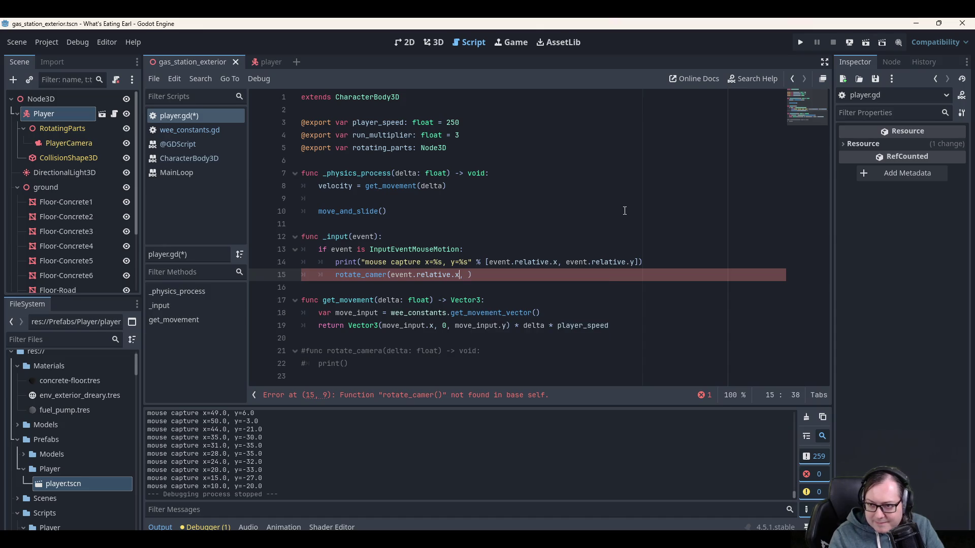
# Add event.relative.y as the second argument and fix the misspelled rotate_camera name.
pyautogui.hotkey('ctrl', 'Left')
pyautogui.hotkey('ctrl', 'Left')
pyautogui.hotkey('ctrl', 'End')
pyautogui.press('Up')
pyautogui.press('Up')
pyautogui.press('Up')
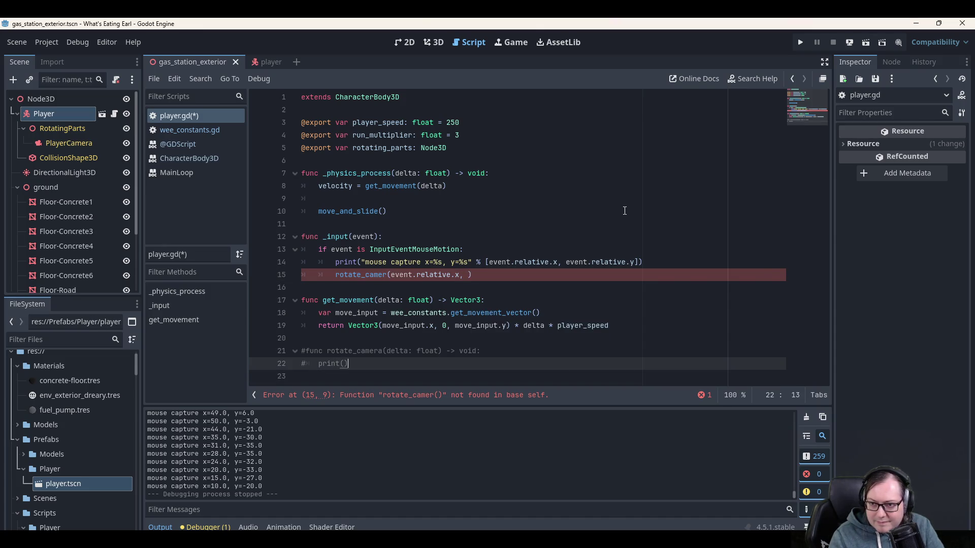
pyautogui.press('Up')
pyautogui.press('Up')
pyautogui.press('Up')
pyautogui.press('End')
pyautogui.press('Left')
pyautogui.write('event.relative.')
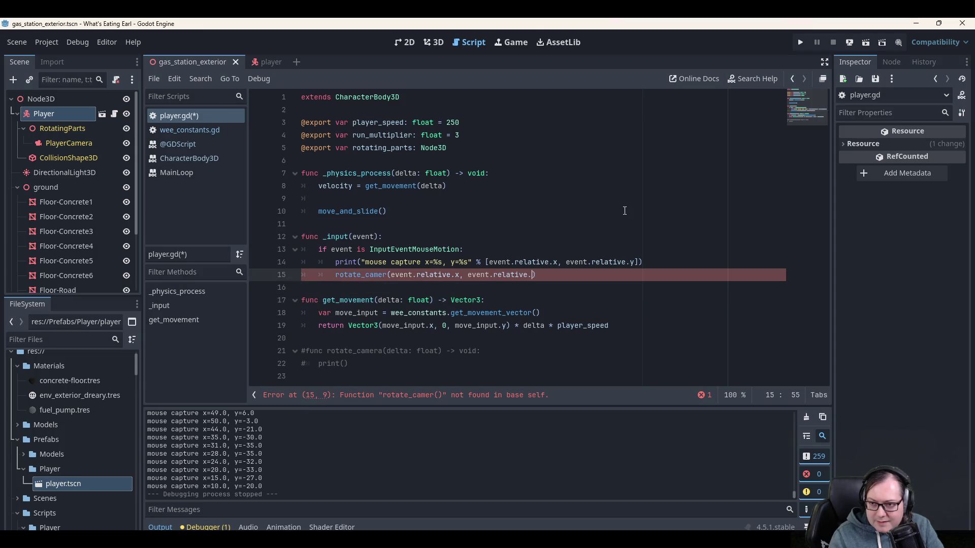
pyautogui.write('y')
pyautogui.press('Home')
pyautogui.press('Left')
pyautogui.press('Left')
pyautogui.press('Left')
pyautogui.write('a')
# Uncomment the rotate_camera function on lines 21–22.
pyautogui.press('Home')
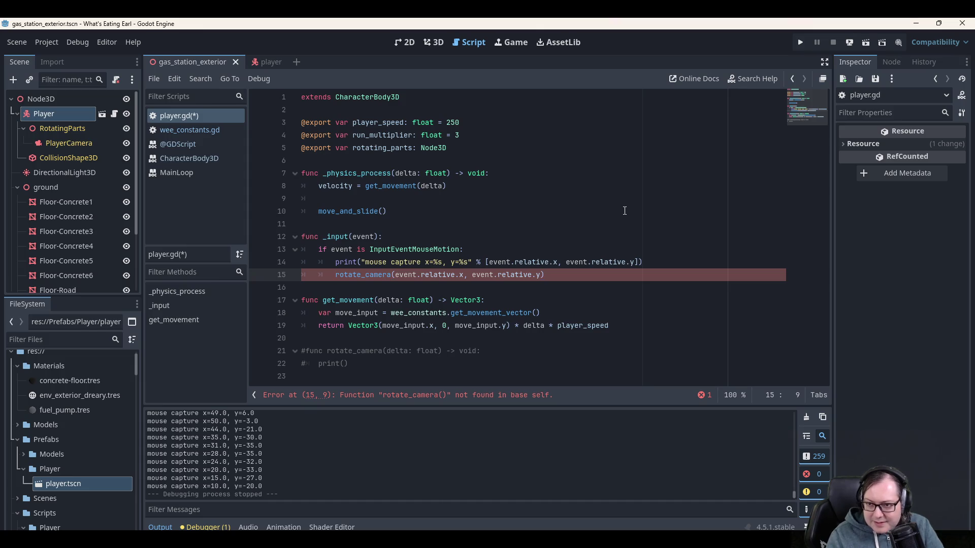
pyautogui.press('Down')
pyautogui.press('Down')
pyautogui.press('Down')
pyautogui.press('Home')
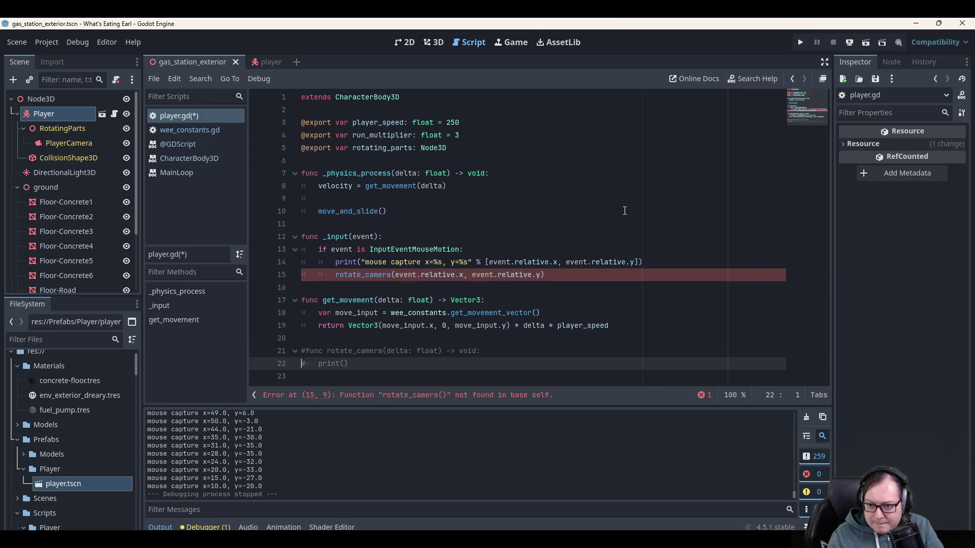
pyautogui.press('Up')
pyautogui.press('Up')
pyautogui.press('Down')
pyautogui.press('Delete')
pyautogui.press('Down')
pyautogui.press('Delete')
pyautogui.press('Up')
pyautogui.press('Up')
# Select the delta parameter in rotate_camera's header.
pyautogui.press('Down')
pyautogui.press('Down')
pyautogui.press('Up')
pyautogui.hotkey('ctrl', 'Right')
pyautogui.hotkey('ctrl', 'Right')
pyautogui.hotkey('ctrl', 'Right')
pyautogui.hotkey('ctrl', 'shift', 'Left')
pyautogui.press('Left')
pyautogui.hotkey('ctrl', 'shift', 'Right')
pyautogui.hotkey('ctrl', 'shift', 'Right')
pyautogui.hotkey('ctrl', 'shift', 'Right')
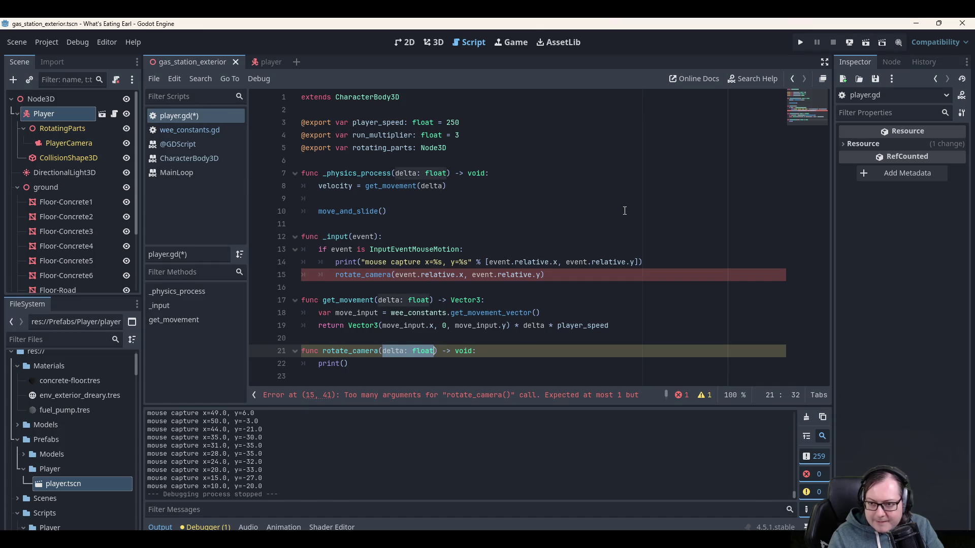
# Change rotate_camera's parameters to 'x: float, y: float' and delete the print() placeholder.
pyautogui.write('x: float,')
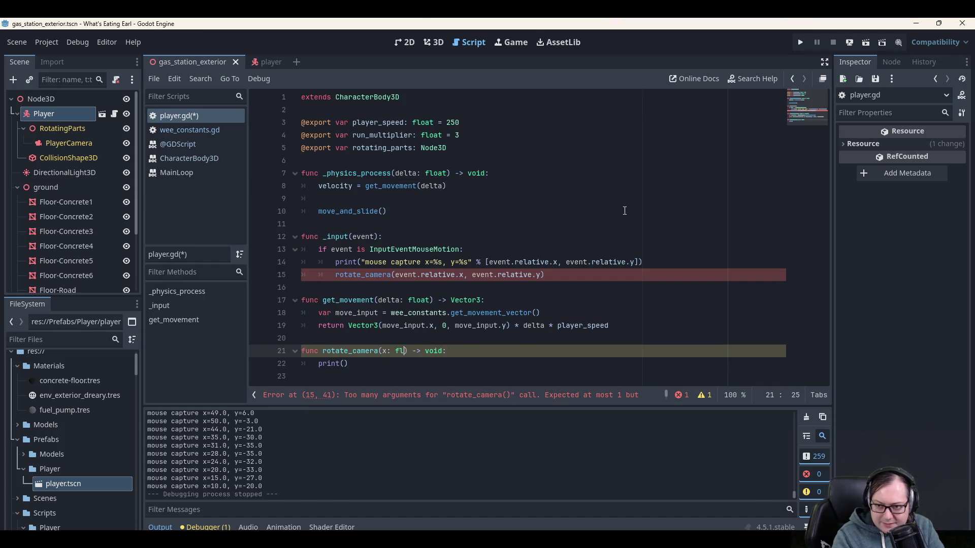
pyautogui.write(' y: float')
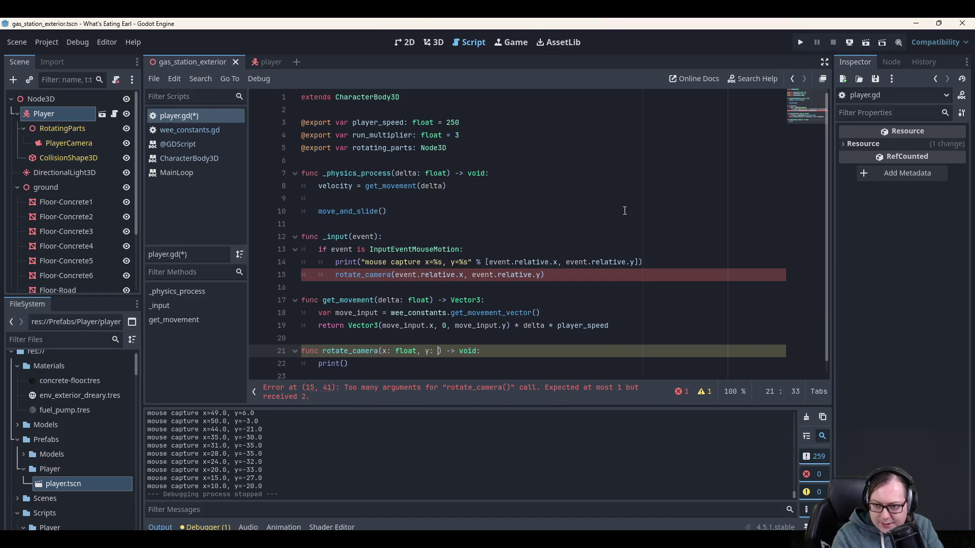
pyautogui.press('End')
pyautogui.press('Down')
pyautogui.hotkey('shift', 'Home')
pyautogui.press('BackSpace')
# Add an early 'if x == 0 && y == 0:' guard with an indented return.
pyautogui.write('if')
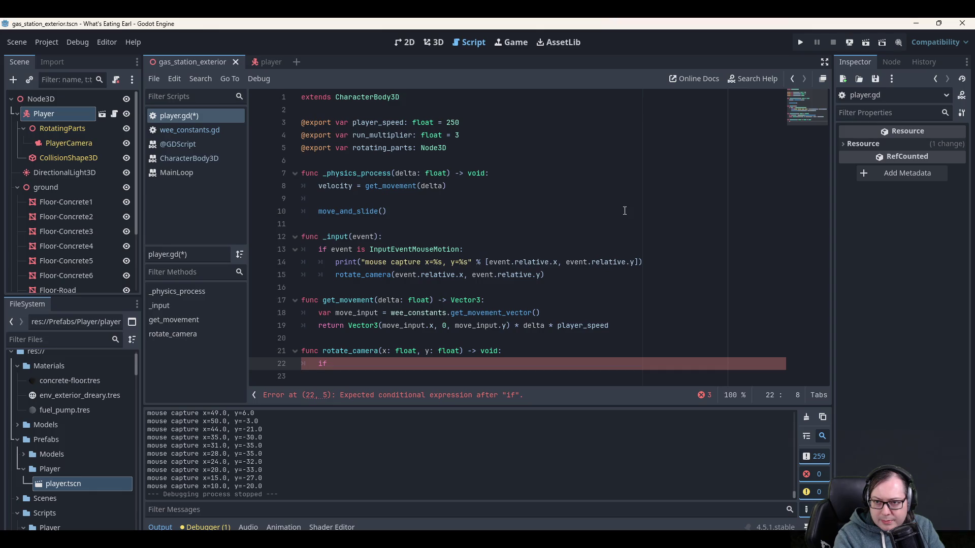
pyautogui.write('x == ')
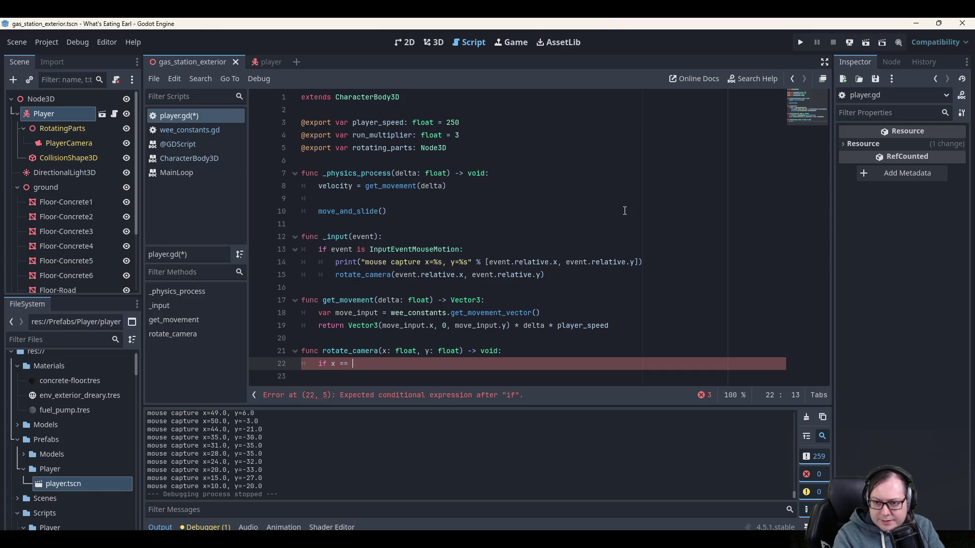
pyautogui.write('0 &')
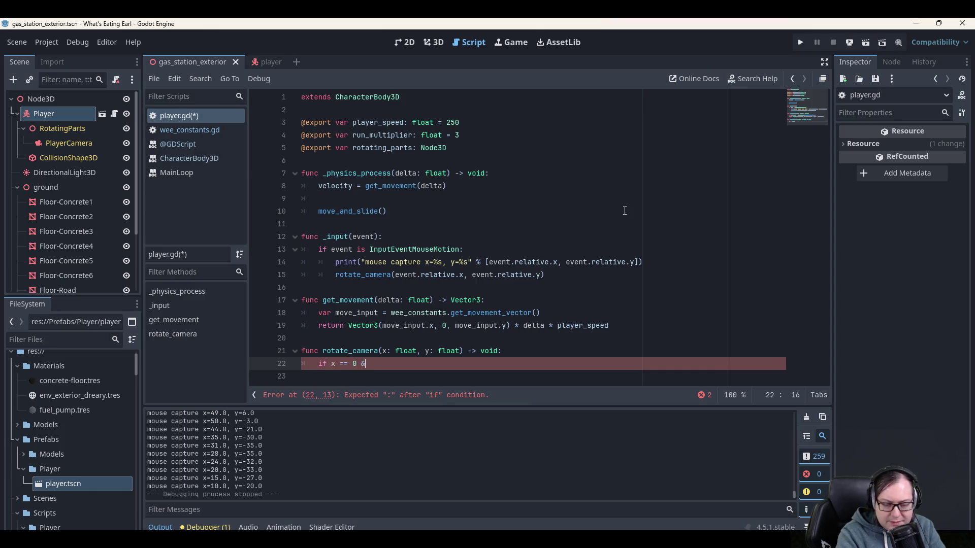
pyautogui.write('& y == 0')
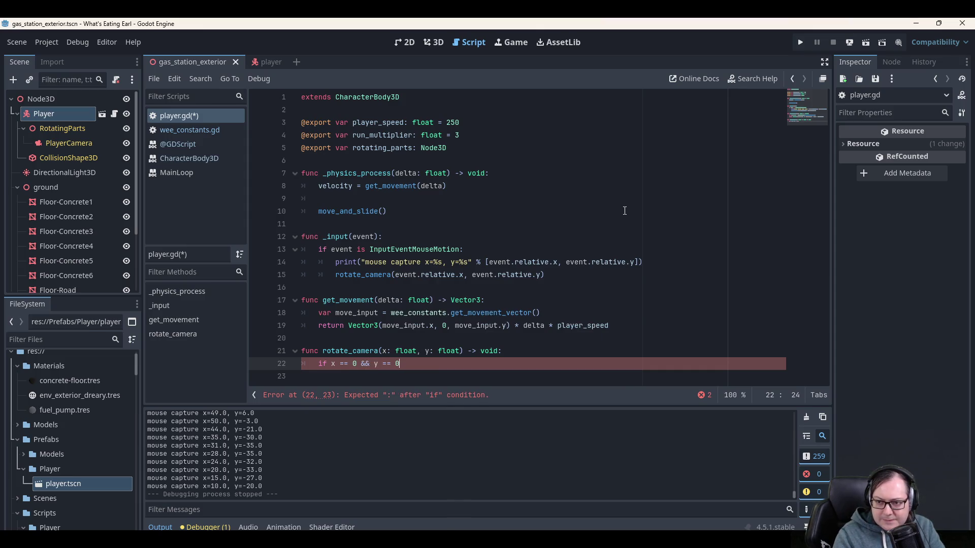
pyautogui.press('Return')
pyautogui.write('return')
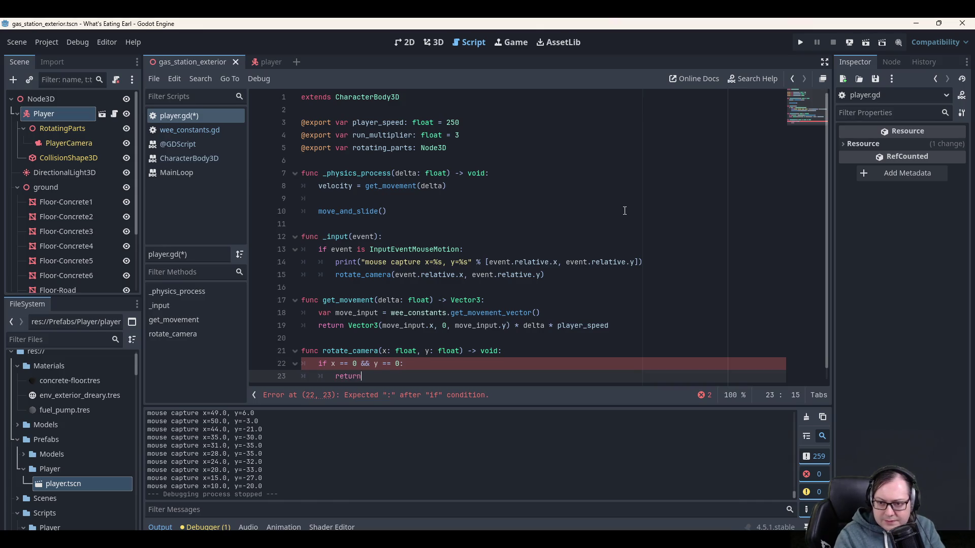
pyautogui.press('Return')
pyautogui.press('BackSpace')
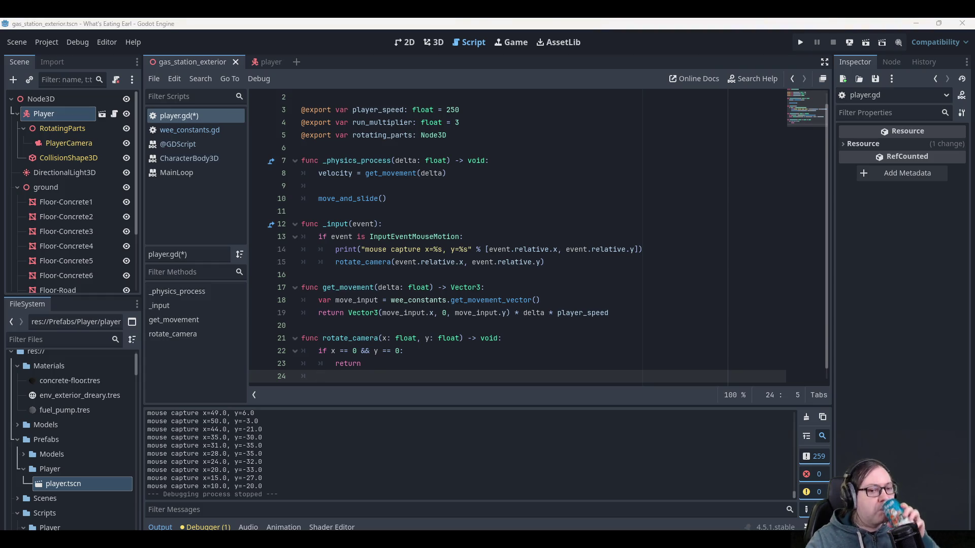
# Add rotating_parts.rotate_x(x) on line 24, below the zero check.
pyautogui.scroll(-1, 395, 340)
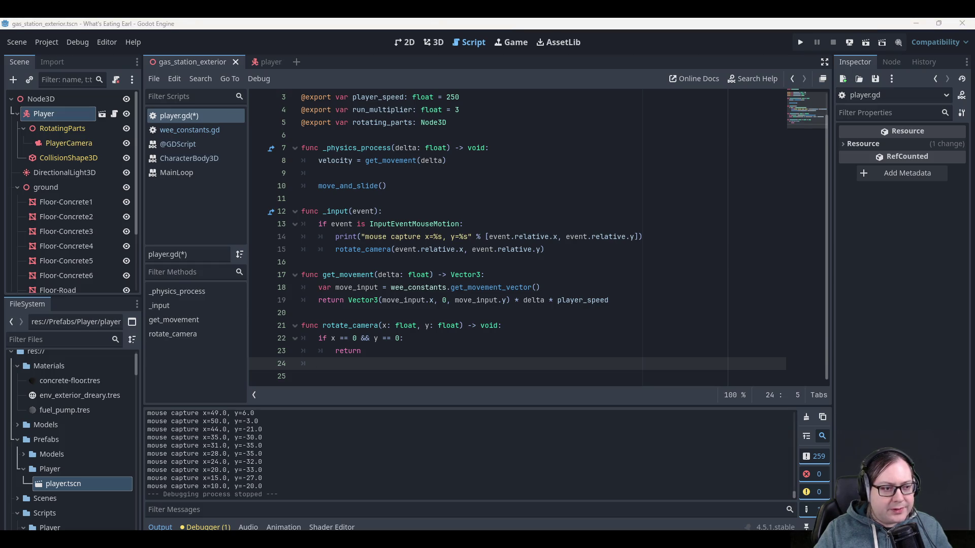
pyautogui.click(353, 366)
pyautogui.write('rotating_parts.rotate_x')
pyautogui.press('Return')
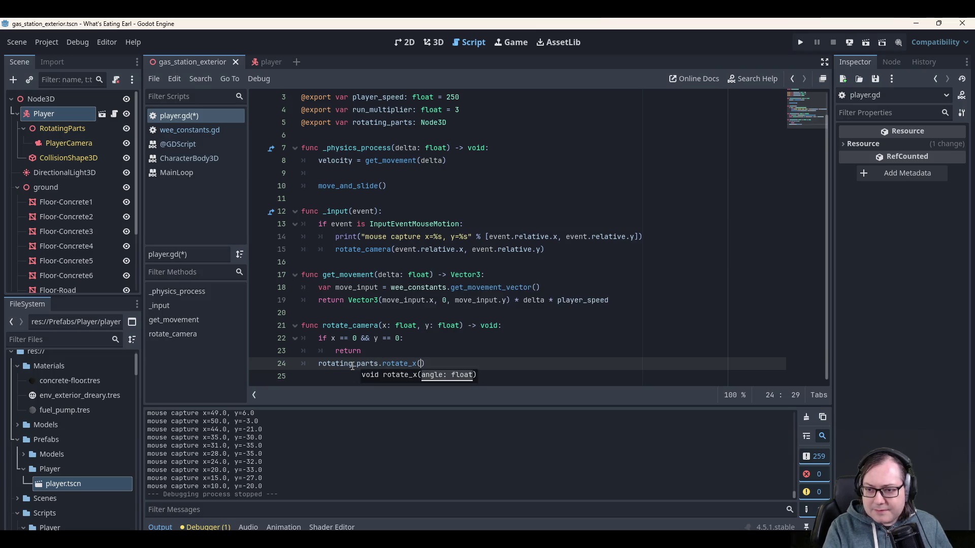
pyautogui.write('x);')
pyautogui.press('BackSpace')
pyautogui.press('Return')
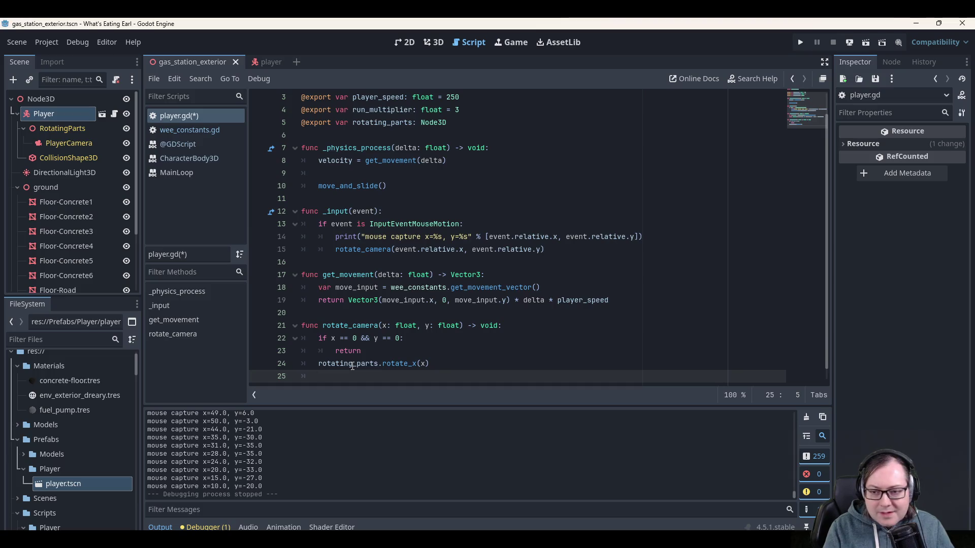
pyautogui.press('Up')
pyautogui.press('End')
pyautogui.press('Left')
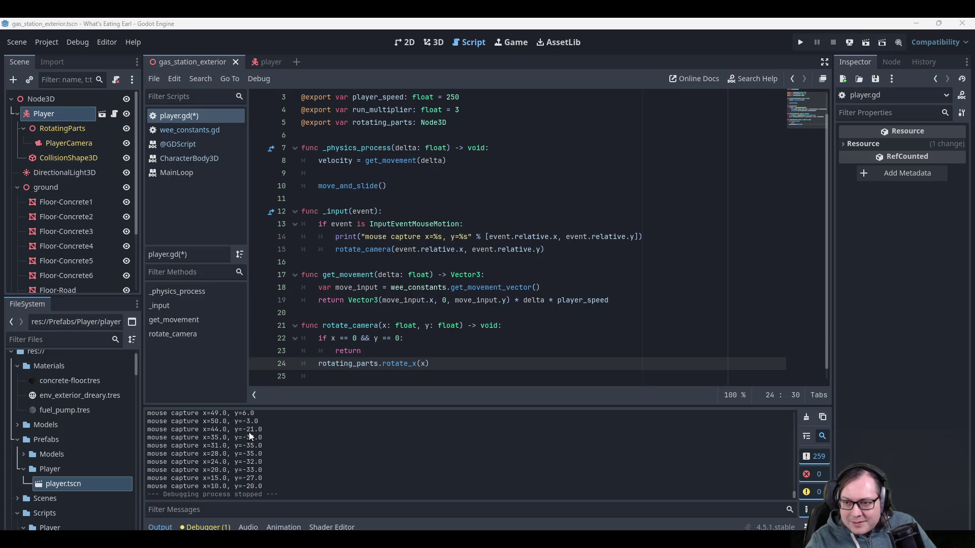
# Comment out the rotate_camera call on line 15 and save player.gd.
pyautogui.click(332, 249)
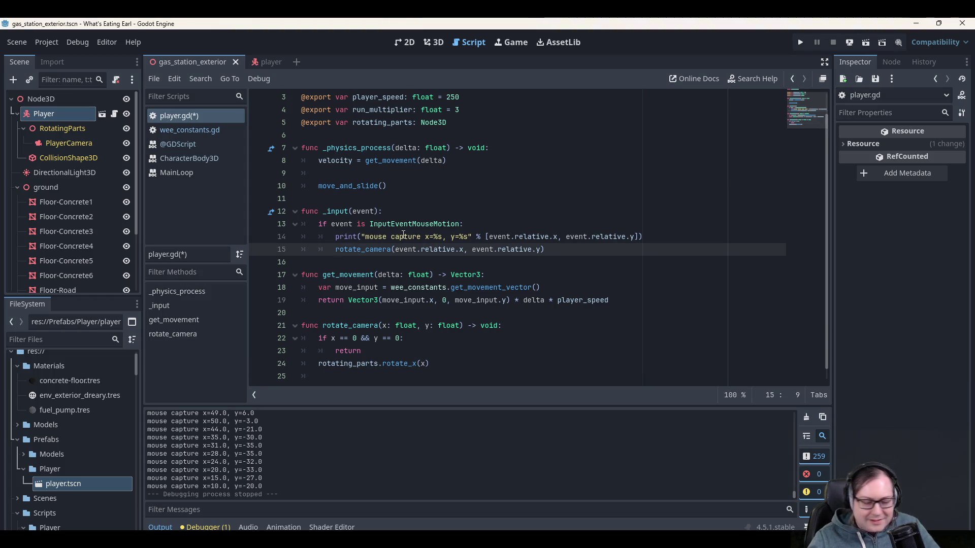
pyautogui.hotkey('ctrl', 'k')
pyautogui.hotkey('ctrl', 's')
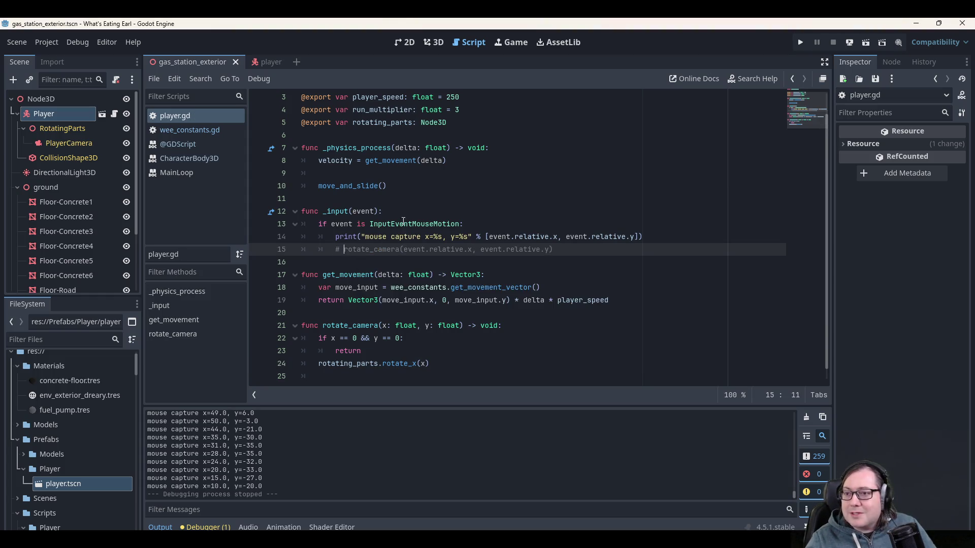
# Run the game to test mouse input, then close it.
pyautogui.click(800, 43)
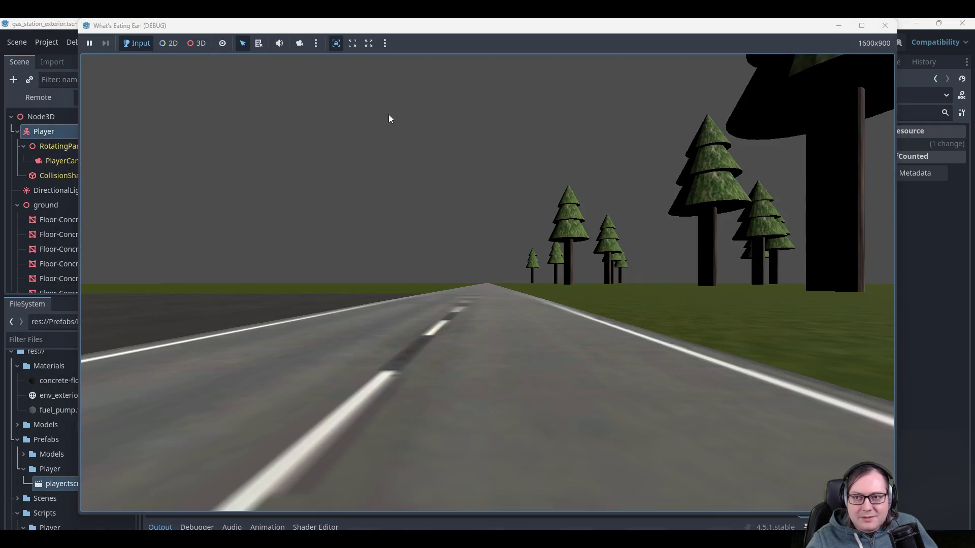
pyautogui.moveTo(490, 21); pyautogui.dragTo(420, 48)
pyautogui.hotkey('alt', 'Tab')
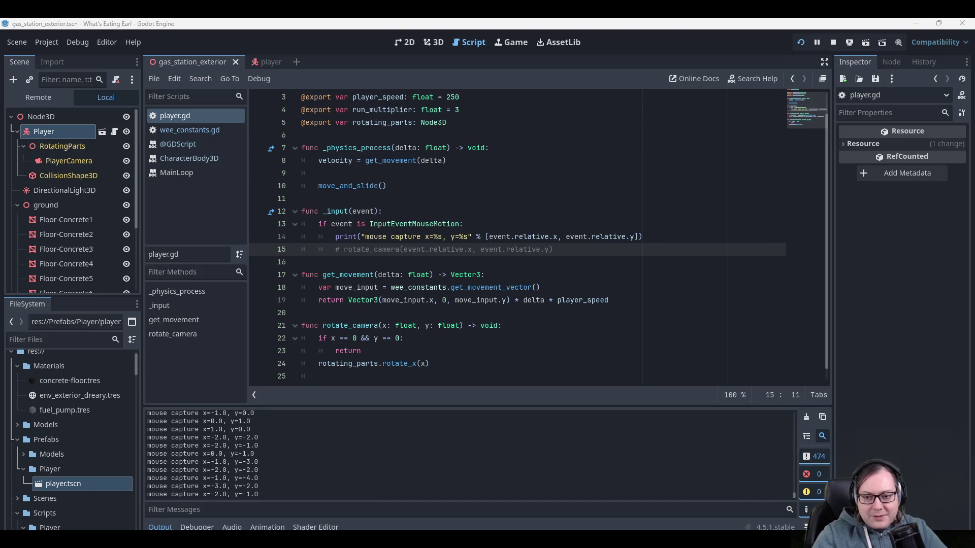
pyautogui.hotkey('alt', 'F4')
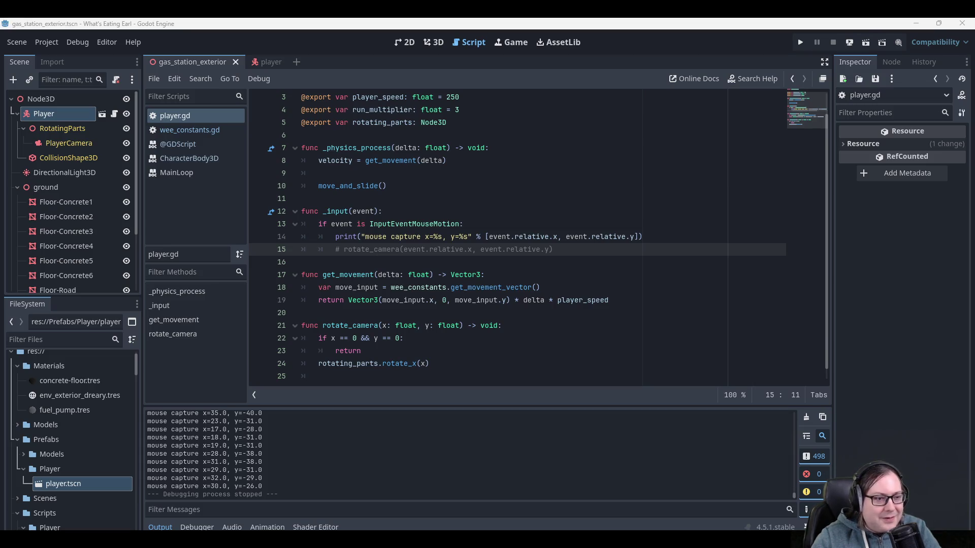
# Change the rotate_x argument from x to y.
pyautogui.click(502, 249)
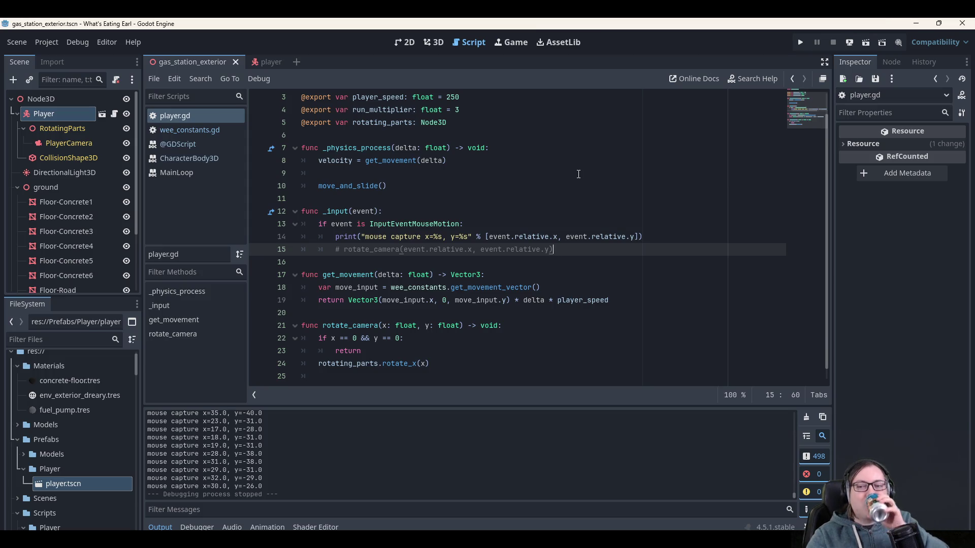
pyautogui.click(441, 363)
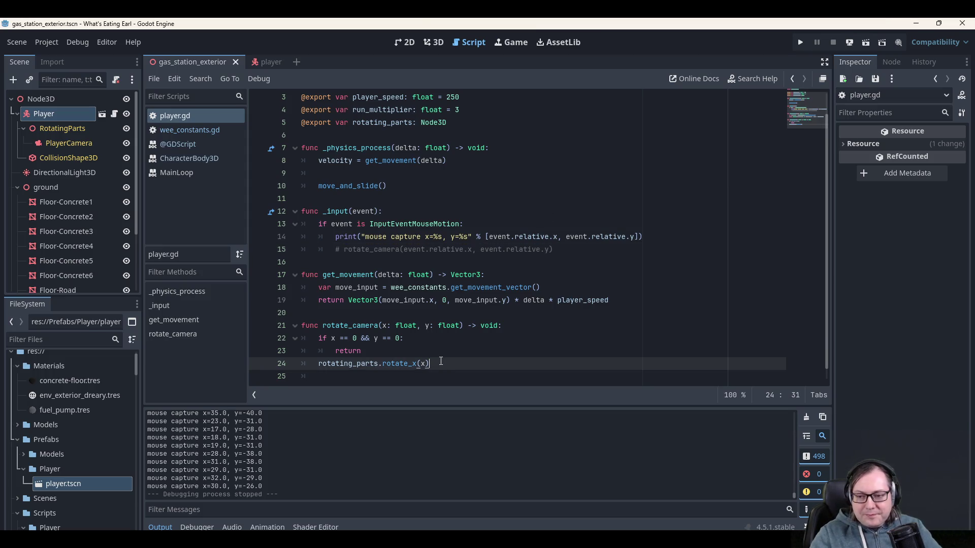
pyautogui.press('BackSpace')
pyautogui.write('y')
# Insert rotating_parts.rotate_y(x) above rotate_x(y) and clear the trailing line's indent.
pyautogui.press('Up')
pyautogui.press('Return')
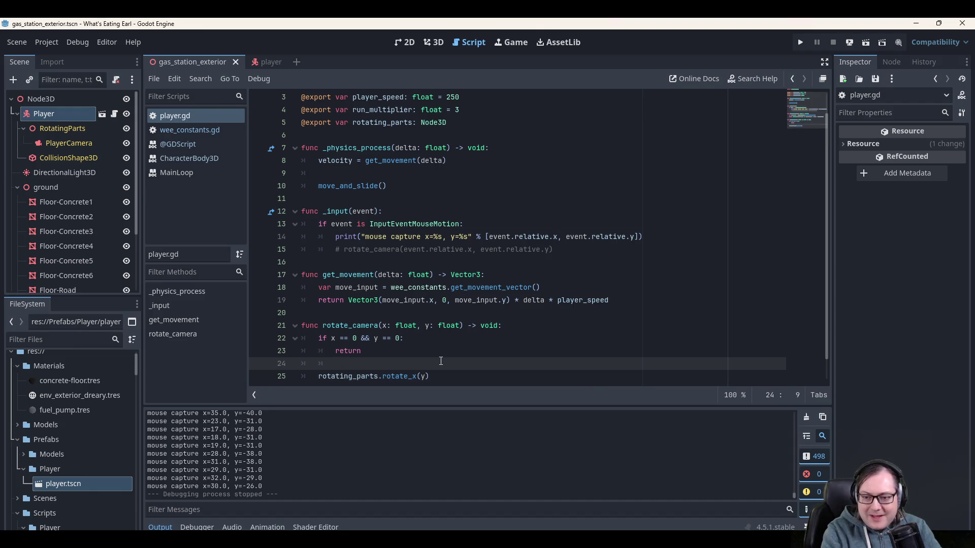
pyautogui.write('rotating')
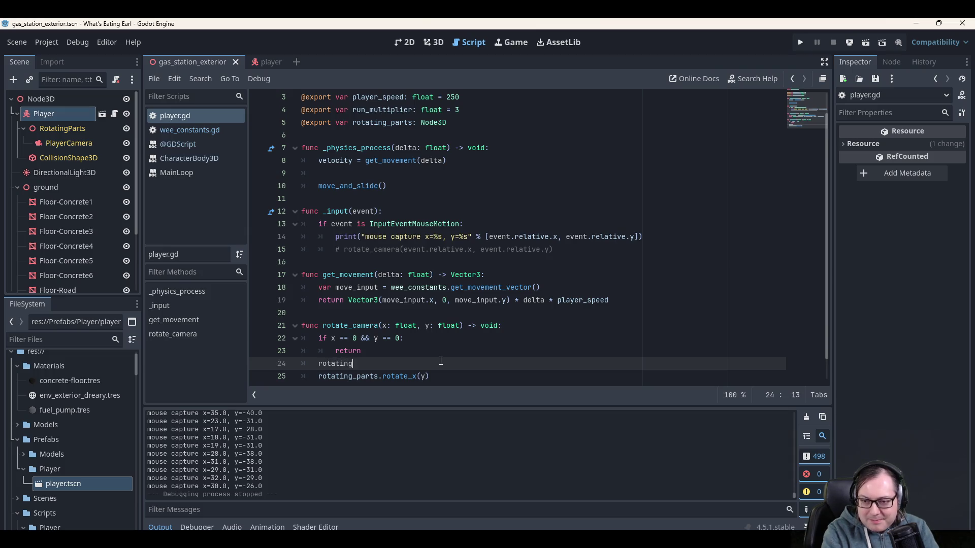
pyautogui.write('_parts.rot')
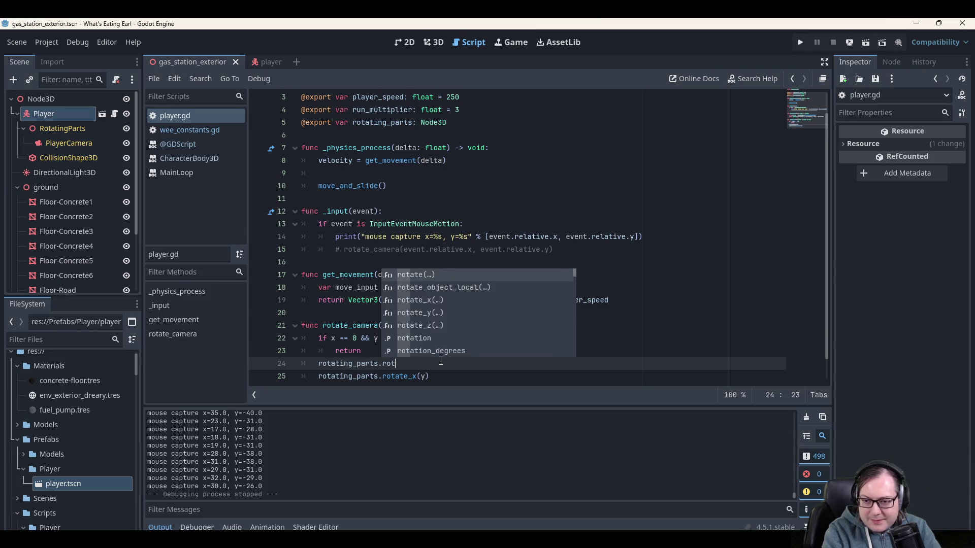
pyautogui.write('ate_y(x)')
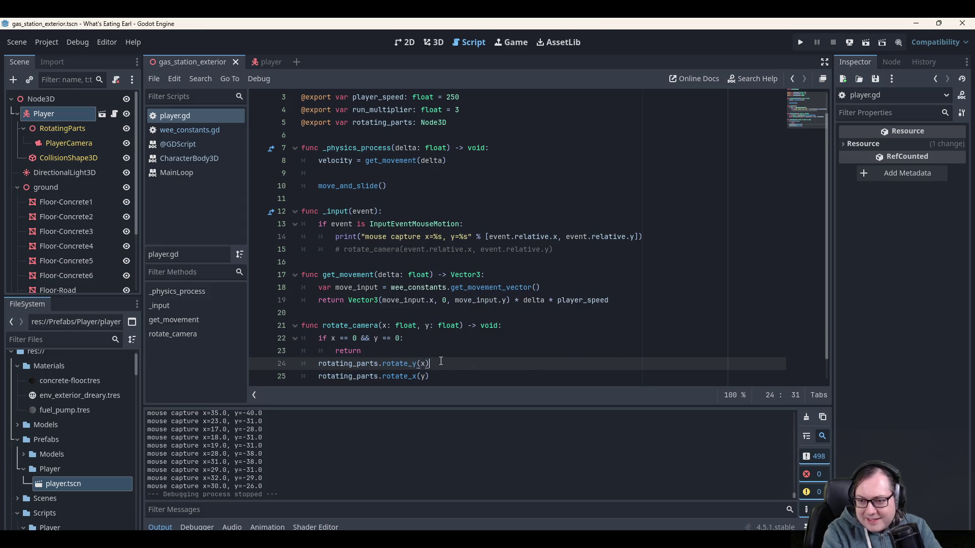
pyautogui.press('Down')
pyautogui.press('Down')
pyautogui.press('Down')
pyautogui.press('Up')
pyautogui.press('Up')
pyautogui.press('Up')
pyautogui.press('Up')
pyautogui.press('Up')
pyautogui.press('Down')
pyautogui.press('Down')
pyautogui.press('Up')
pyautogui.press('Down')
pyautogui.press('Down')
pyautogui.press('Down')
pyautogui.press('BackSpace')
pyautogui.scroll(1, 335, 320)
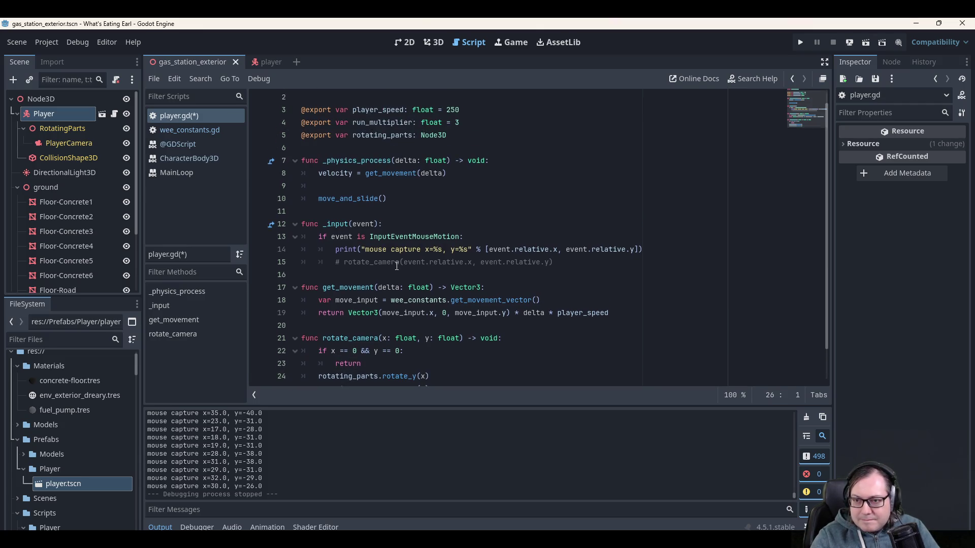
# Save player.gd and uncomment the rotate_camera call in _input.
pyautogui.scroll(-1, 404, 257)
pyautogui.hotkey('ctrl', 's')
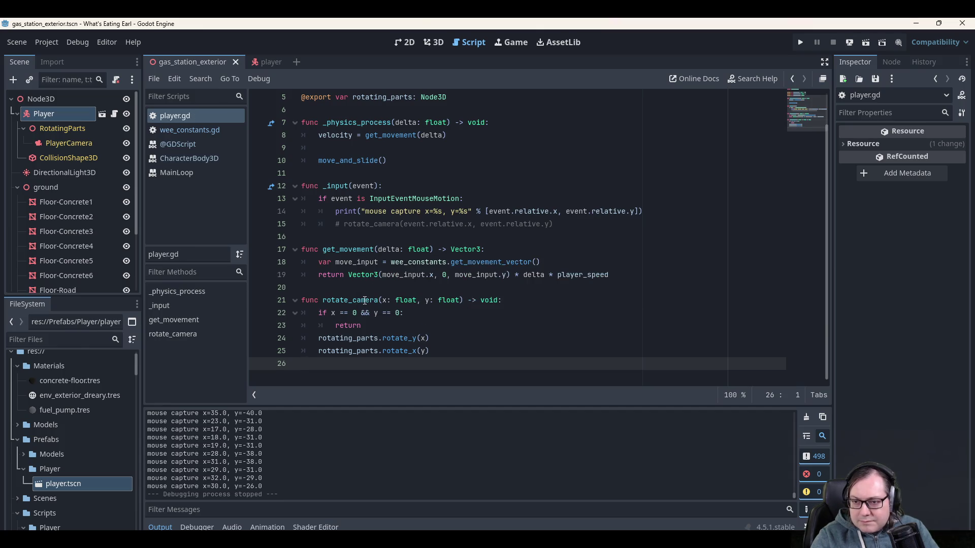
pyautogui.click(365, 300)
pyautogui.click(357, 224)
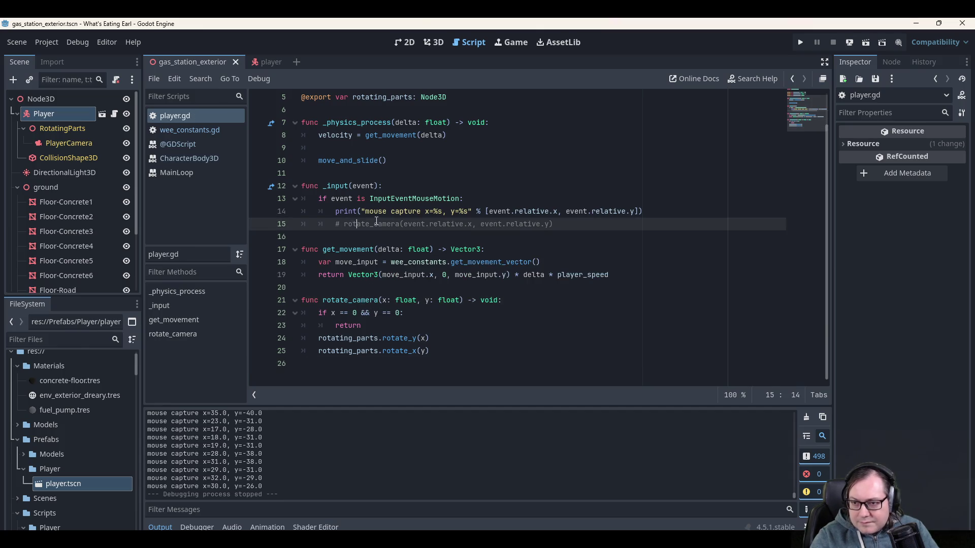
pyautogui.hotkey('ctrl', 'k')
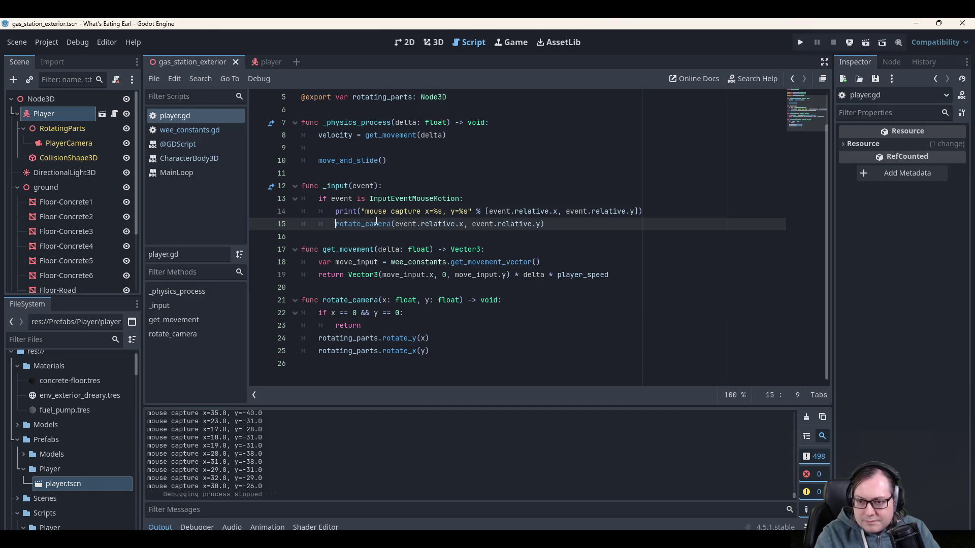
pyautogui.press('Up')
pyautogui.press('Up')
pyautogui.press('Up')
# Add a temporary TODO comment about a mouse sensitivity multiplier below the print, then remove it.
pyautogui.press('Down')
pyautogui.press('Down')
pyautogui.press('End')
pyautogui.press('Return')
pyautogui.write('# TODO: ')
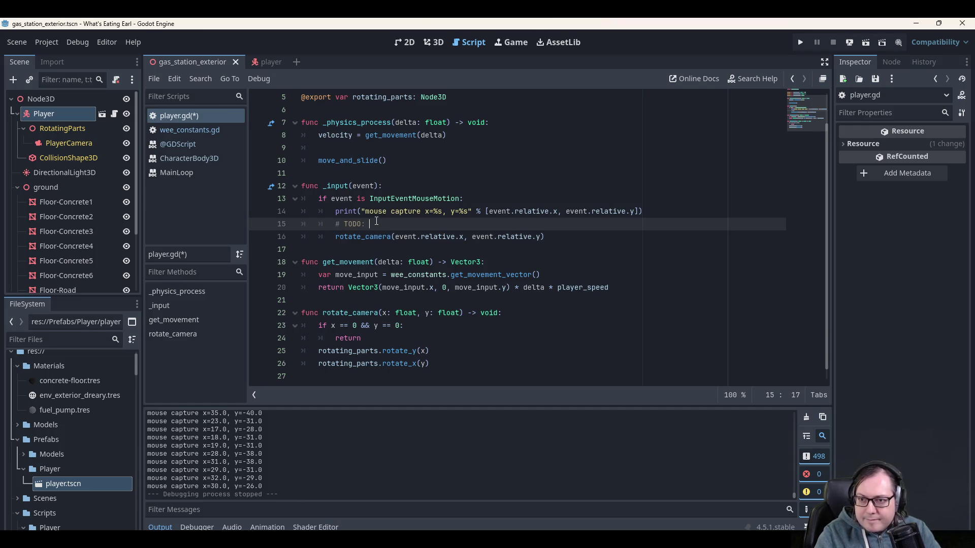
pyautogui.write('ADD MOOUSE')
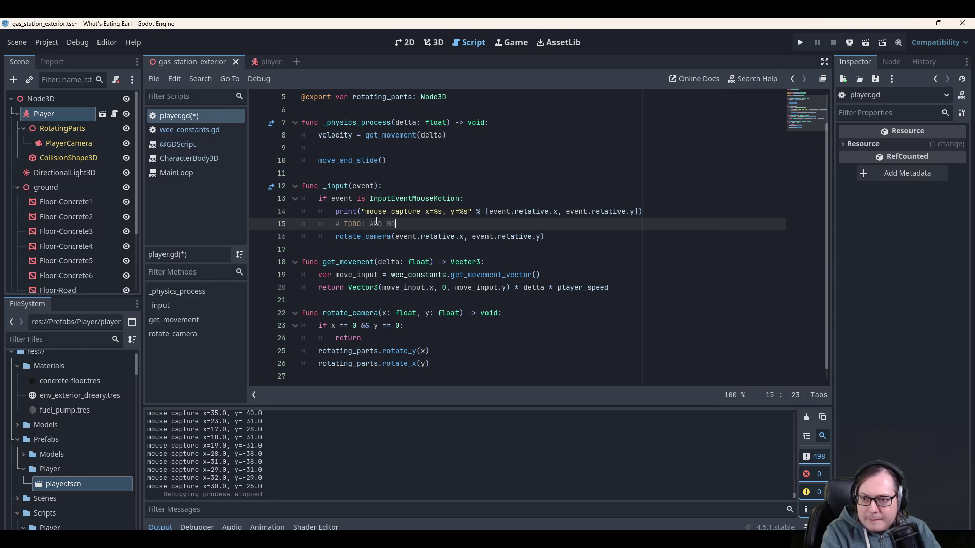
pyautogui.press('BackSpace')
pyautogui.press('BackSpace')
pyautogui.press('BackSpace')
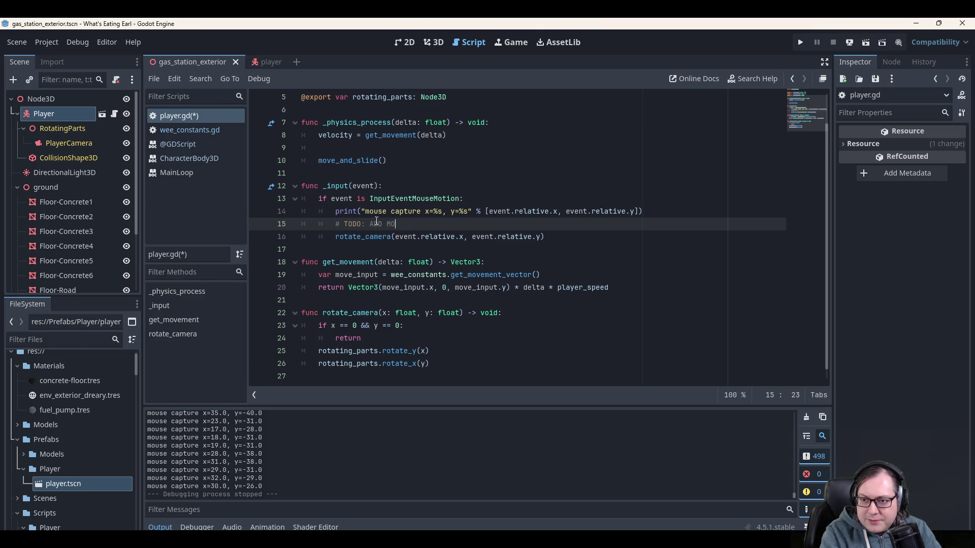
pyautogui.write('USE SENSITIVI')
pyautogui.write('TY M')
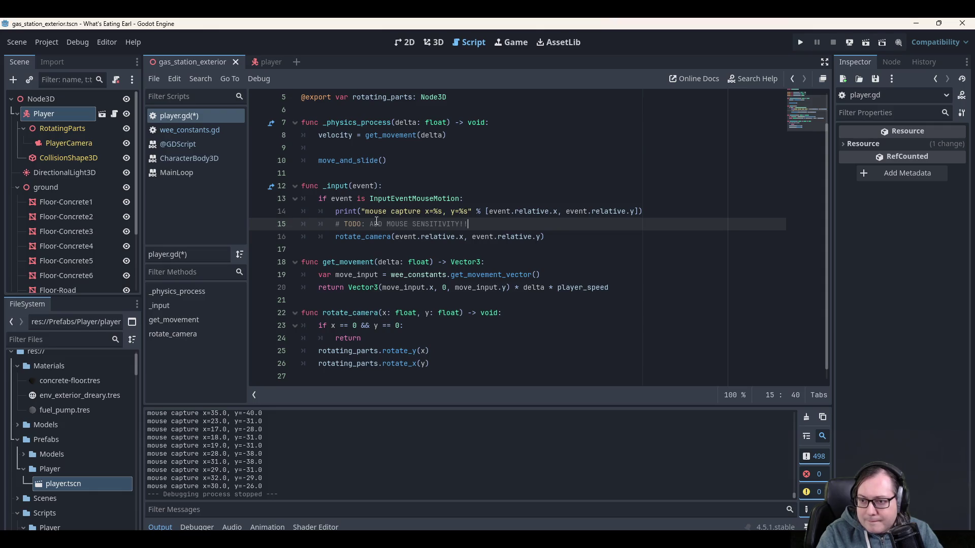
pyautogui.write('ULT!')
pyautogui.press('Down')
pyautogui.press('Up')
pyautogui.press('Up')
pyautogui.press('Down')
pyautogui.press('Down')
pyautogui.press('Up')
pyautogui.hotkey('shift', 'Home')
pyautogui.press('BackSpace')
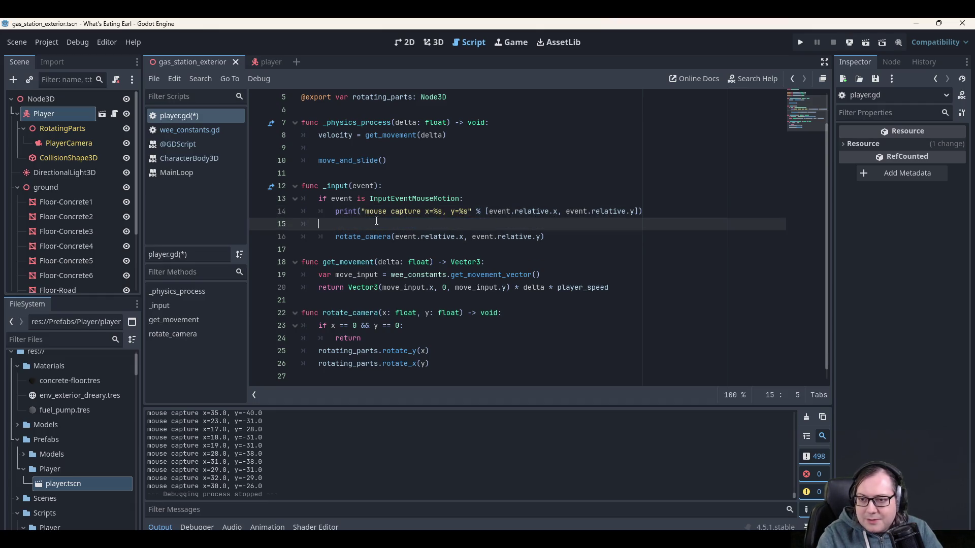
pyautogui.press('BackSpace')
pyautogui.press('BackSpace')
pyautogui.scroll(2, 315, 117)
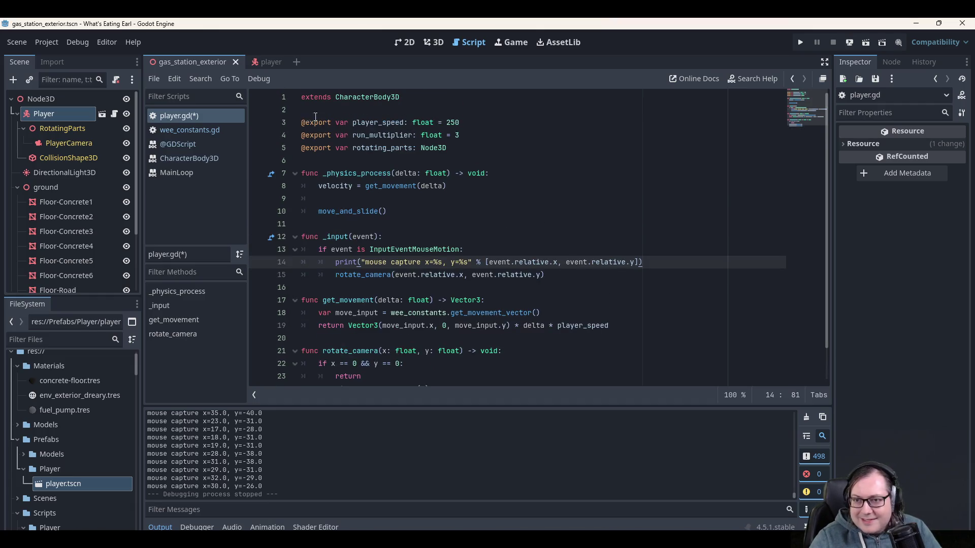
pyautogui.click(513, 141)
pyautogui.click(514, 145)
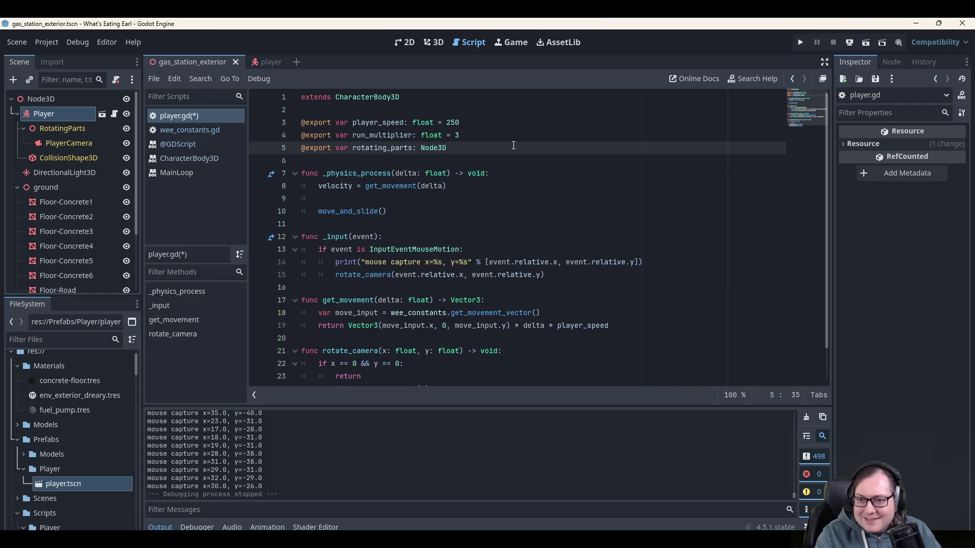
# Declare MOUSE_SENSITIVITY: float = 10 under a '# TODO: MOVE THESE IN TO A CONFIG DATA STRUCT!!!' comment.
pyautogui.press('Return')
pyautogui.press('Return')
pyautogui.write('co')
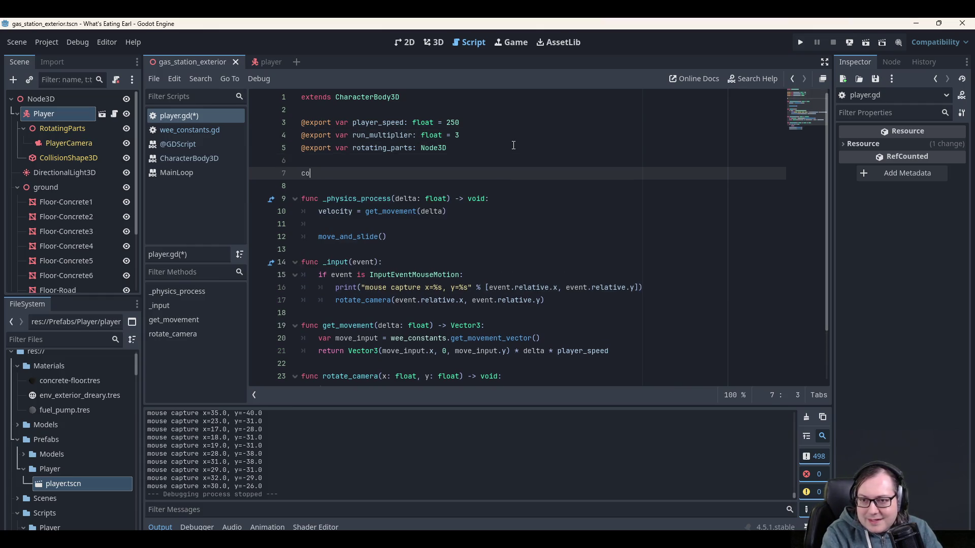
pyautogui.write('nst var ')
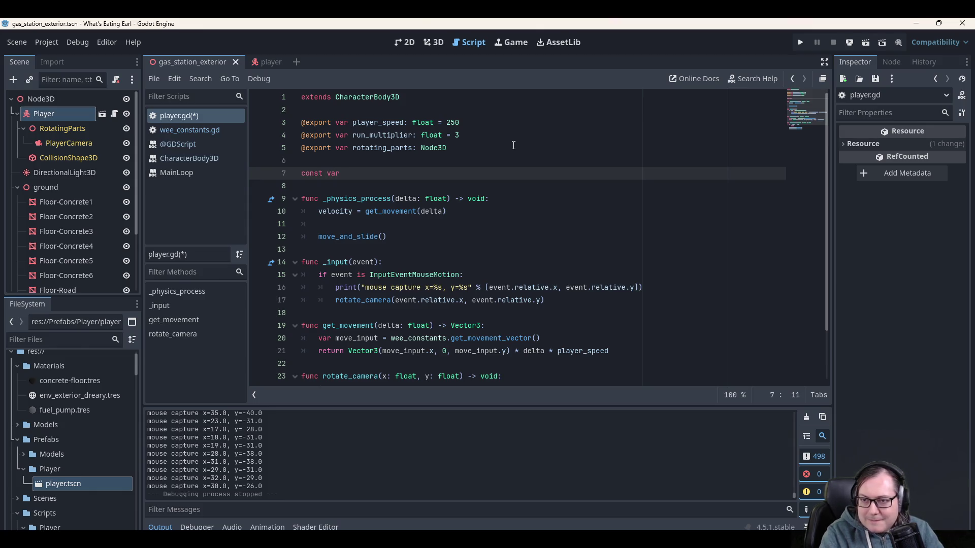
pyautogui.write('MOUSE_')
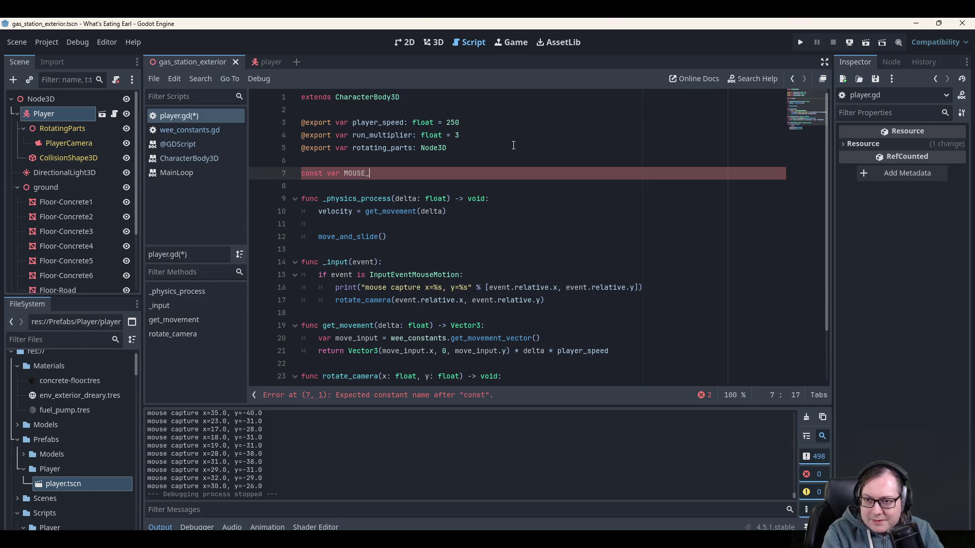
pyautogui.write('SENSITIVITY')
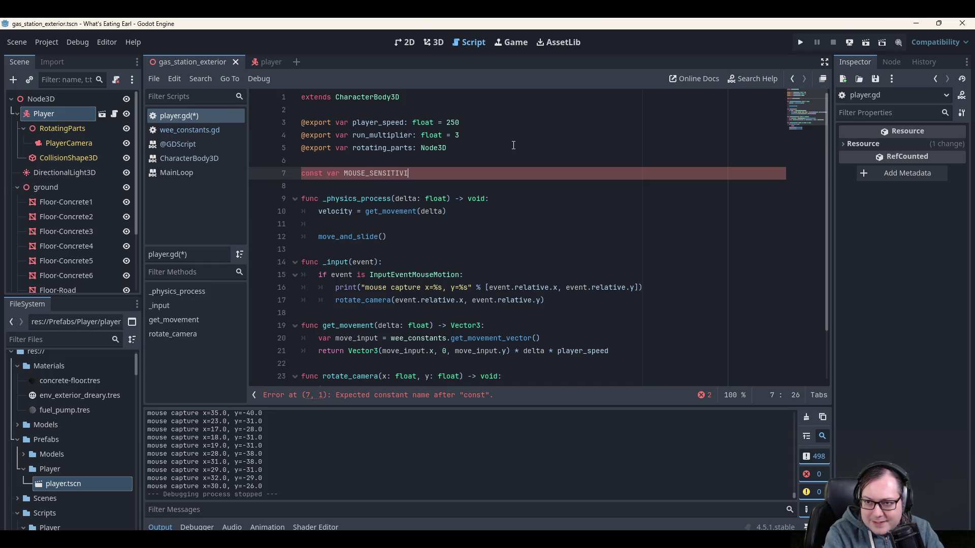
pyautogui.hotkey('ctrl', 'shift', 'Return')
pyautogui.write('# ')
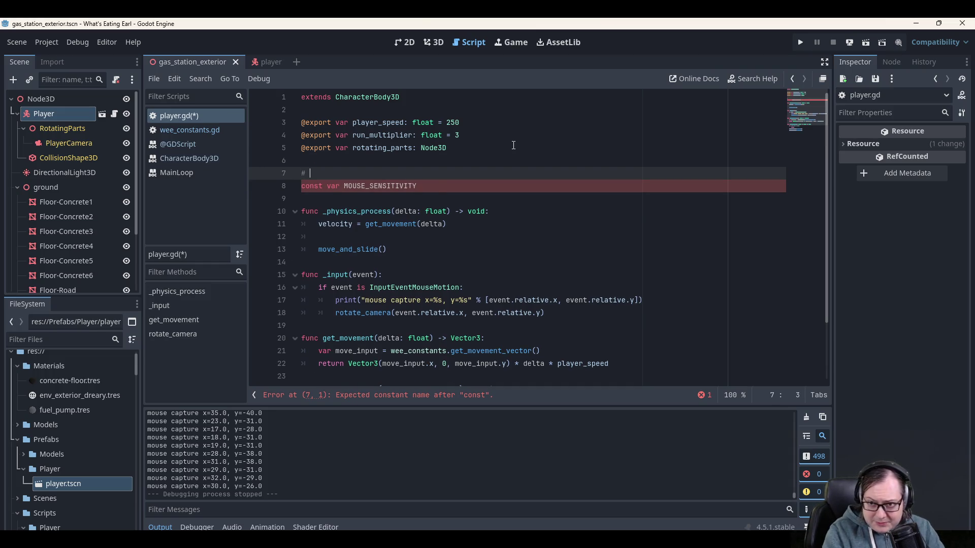
pyautogui.write('TODO: ')
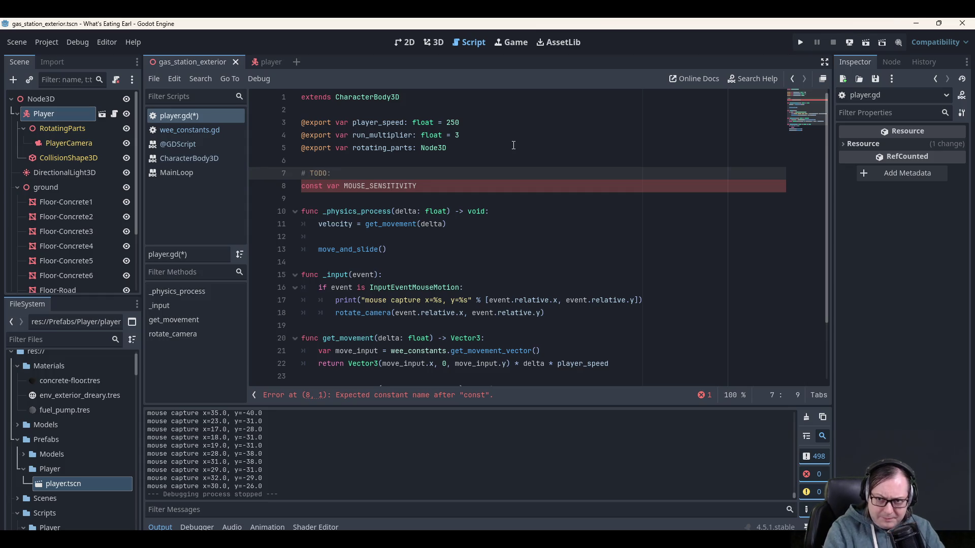
pyautogui.write('MOVE THESE IN T')
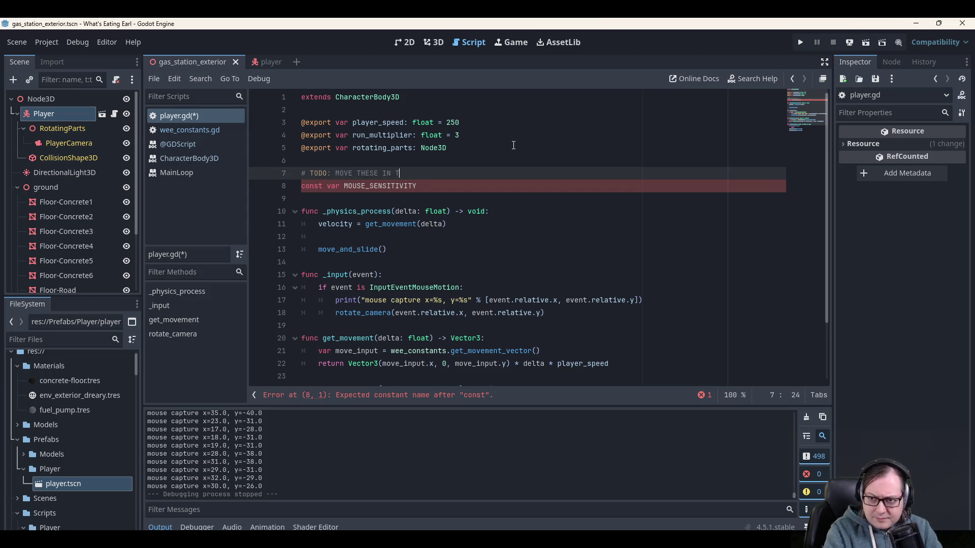
pyautogui.write('O A CONFIG ')
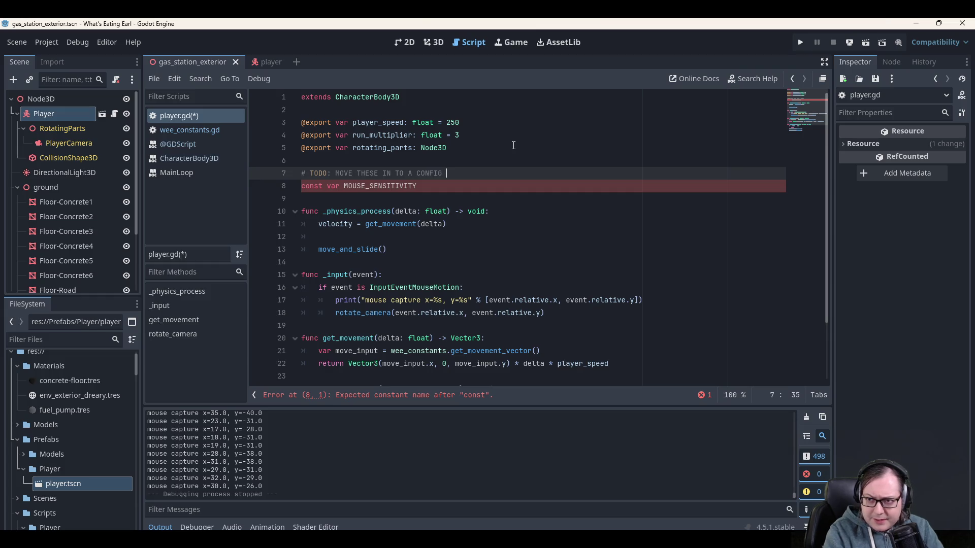
pyautogui.write('DATA STRUC')
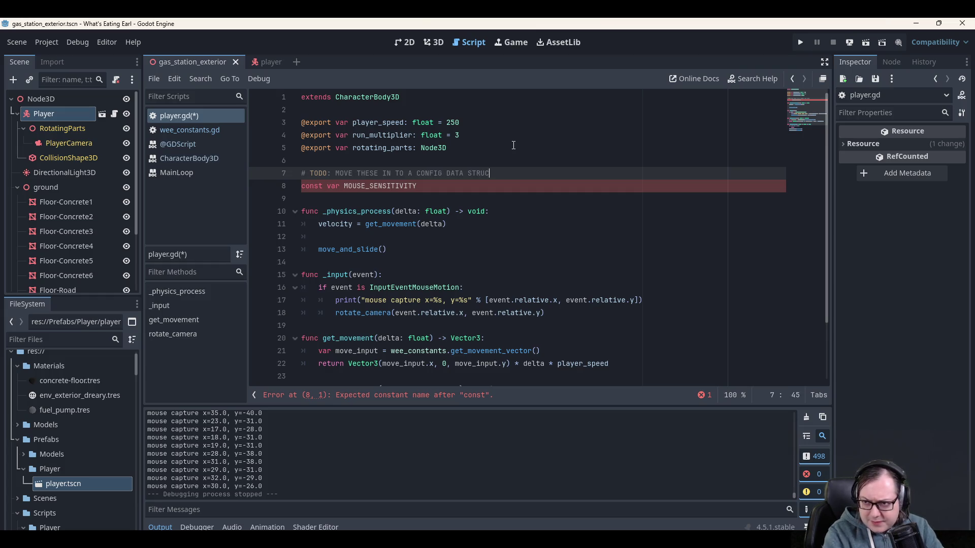
pyautogui.write('T!!!')
pyautogui.press('Down')
pyautogui.press('Down')
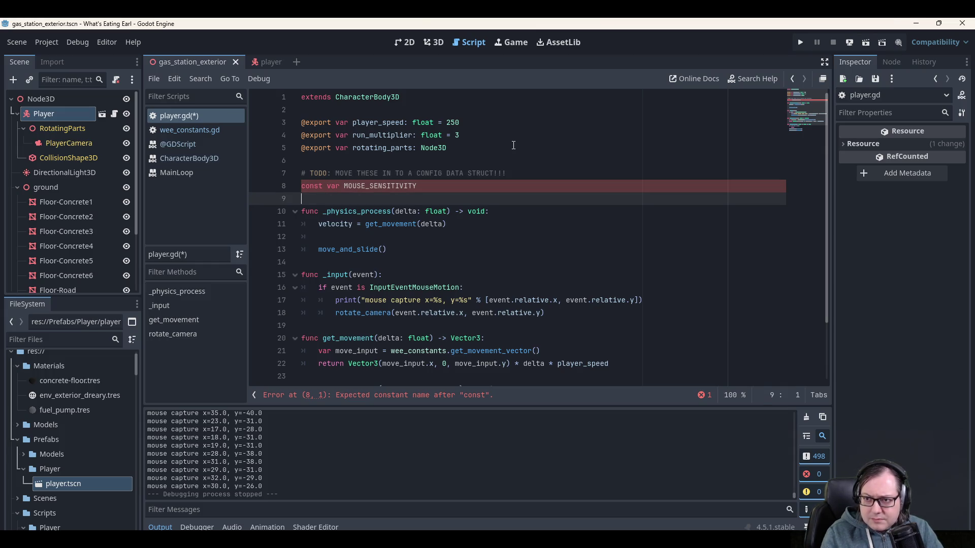
pyautogui.press('Up')
pyautogui.press('End')
pyautogui.write(': float')
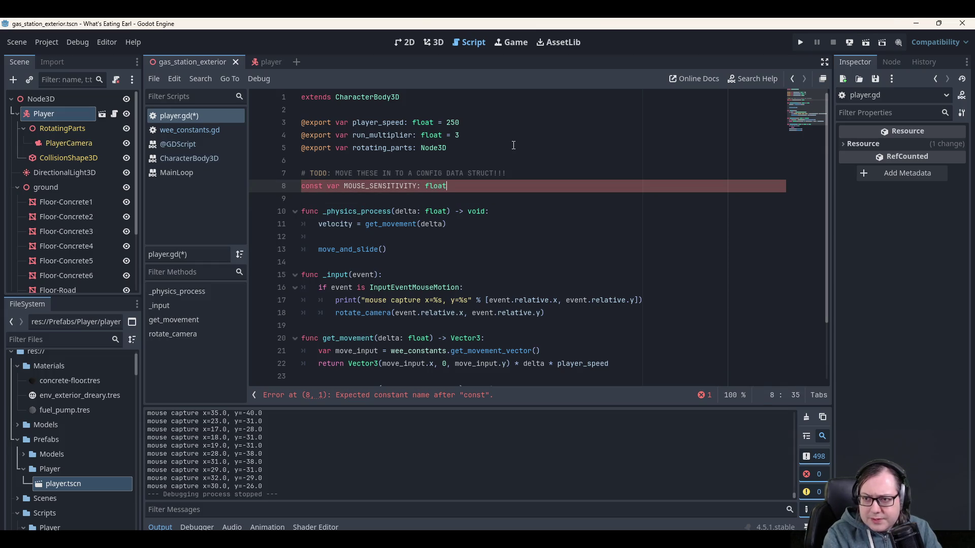
pyautogui.write(' = ')
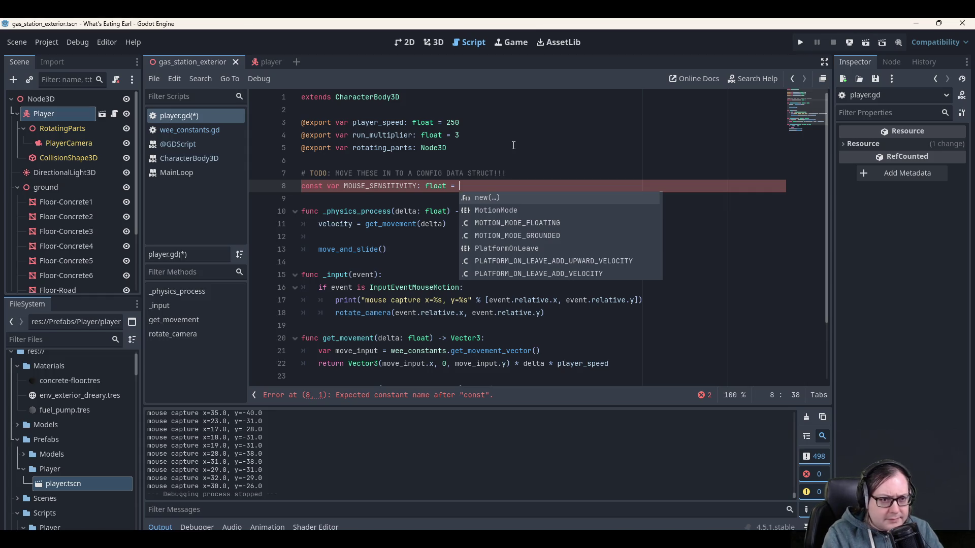
pyautogui.write('10')
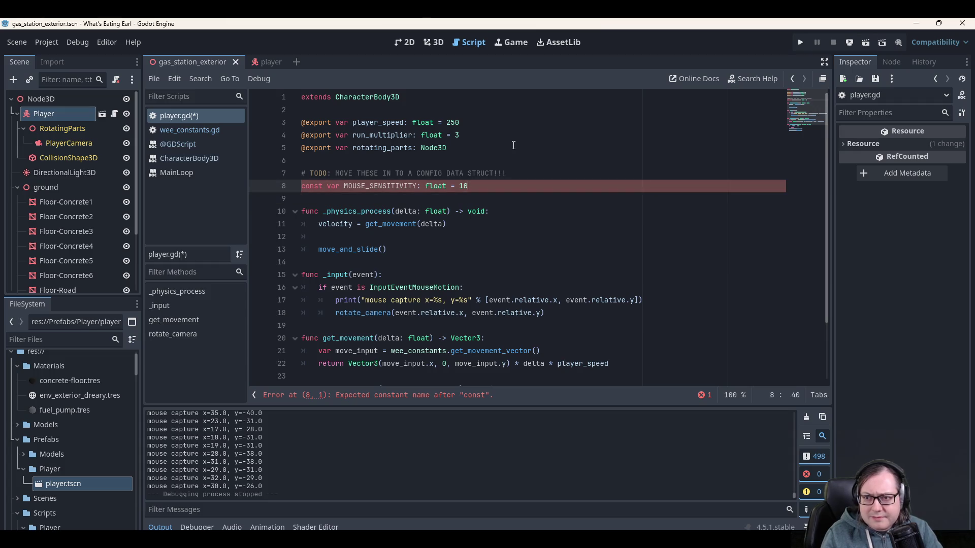
# Remove the stray var, add const CONTROLLER_SENSITIVITY: float = 10, and save.
pyautogui.press('Up')
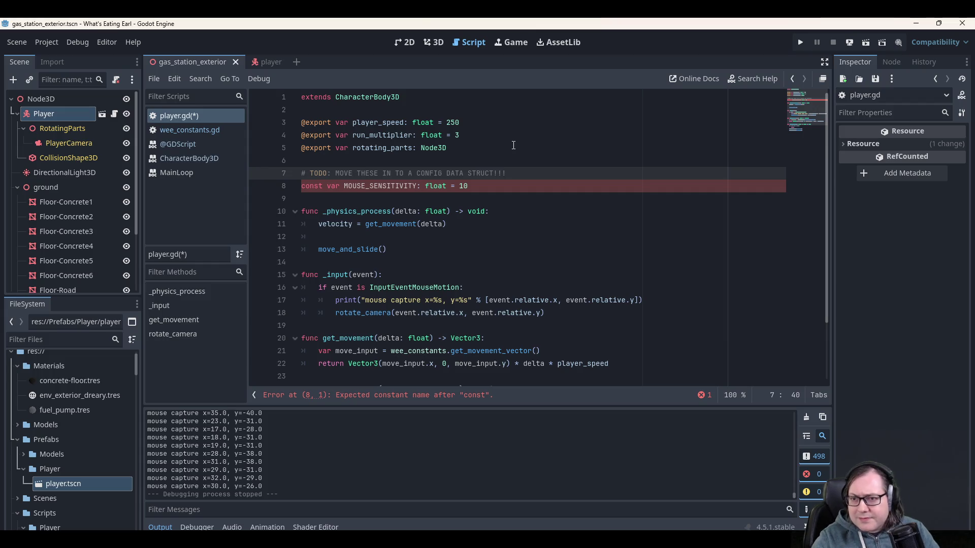
pyautogui.press('Down')
pyautogui.press('Home')
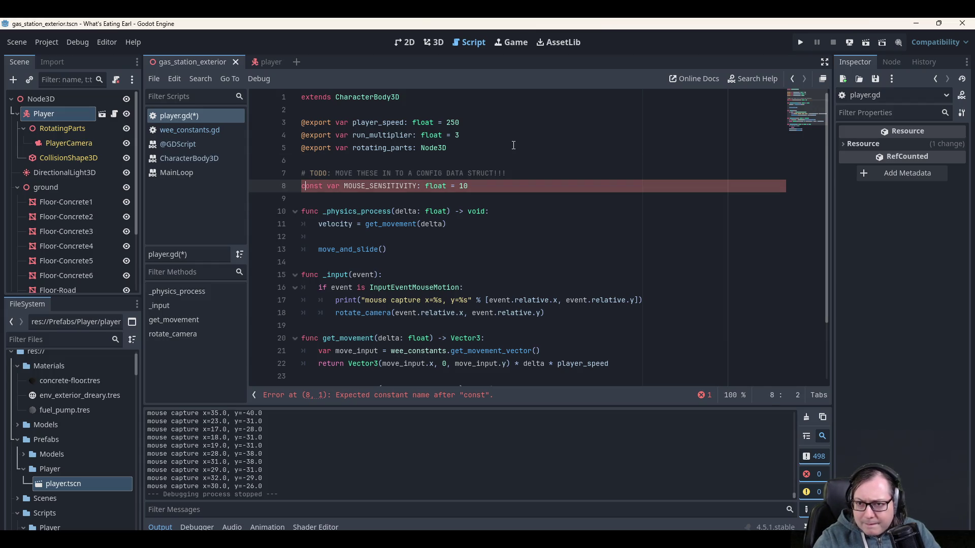
pyautogui.press('Delete')
pyautogui.press('Delete')
pyautogui.press('Delete')
pyautogui.press('End')
pyautogui.press('Return')
pyautogui.write('const CONTROLLER_SENSITIVITY: ')
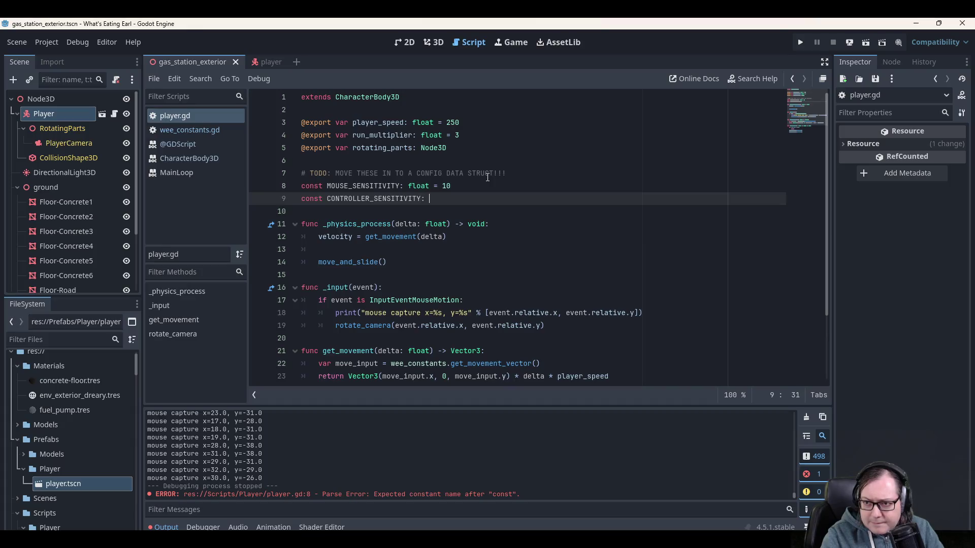
pyautogui.write('float = 10')
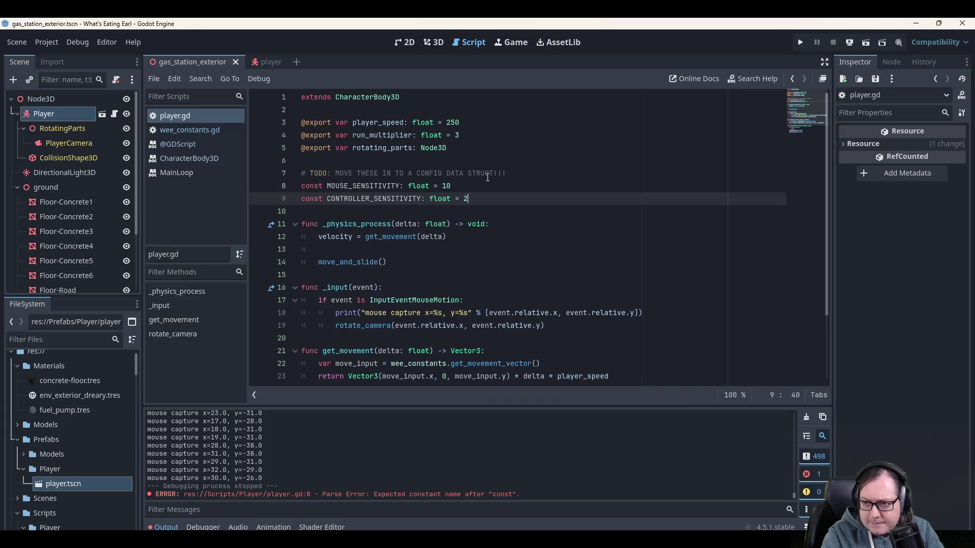
pyautogui.press('Up')
pyautogui.hotkey('ctrl', 's')
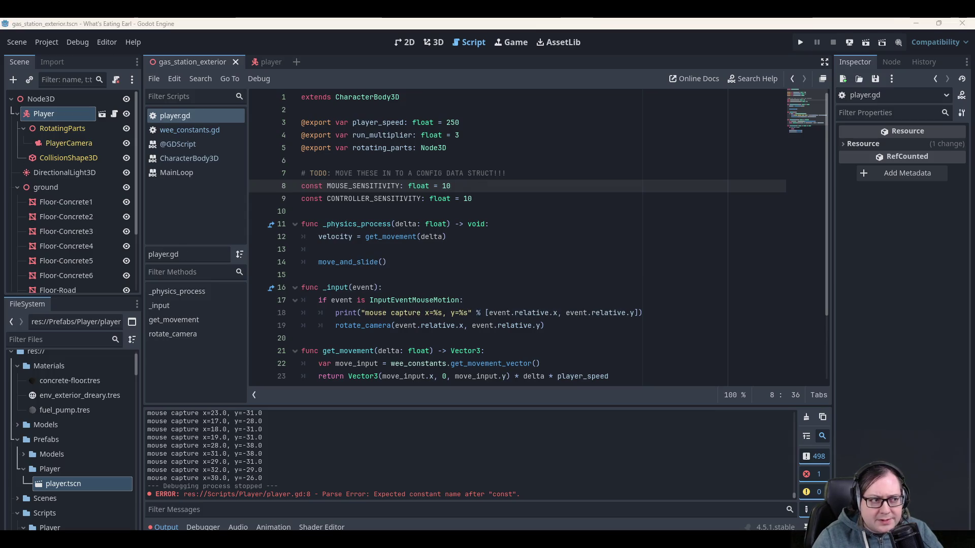
pyautogui.click(358, 197)
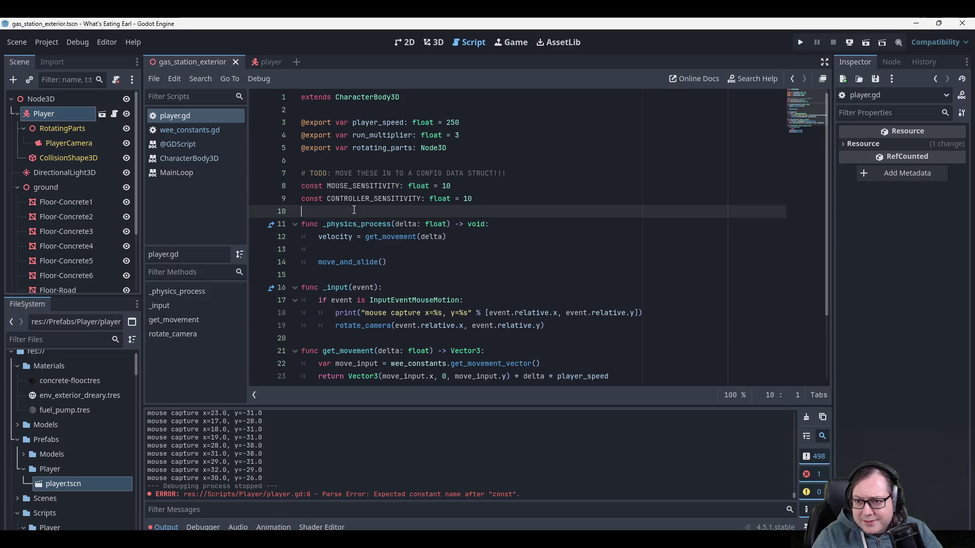
# Multiply both event.relative values on line 19 by MOUSE_SENSITIVITY, save, and run the game.
pyautogui.doubleClick(360, 187)
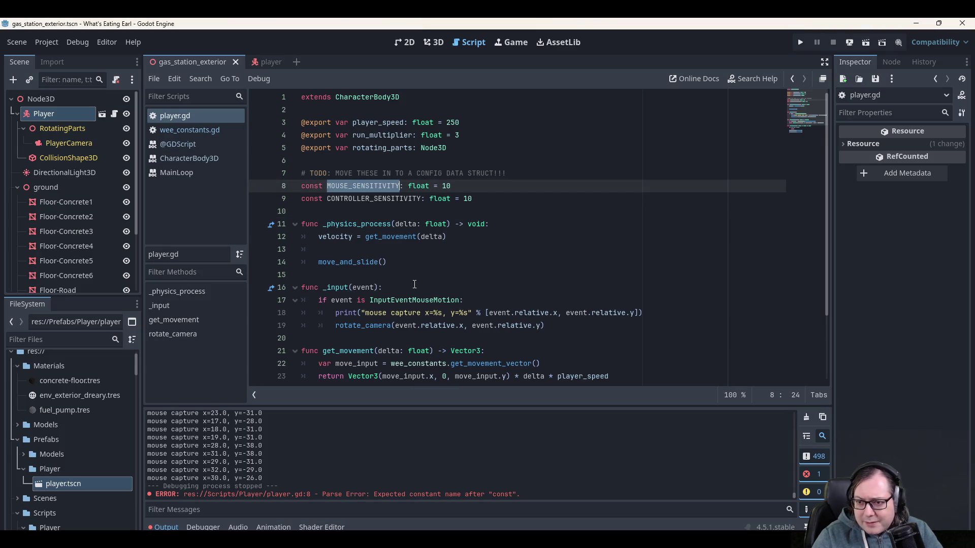
pyautogui.scroll(-2, 413, 284)
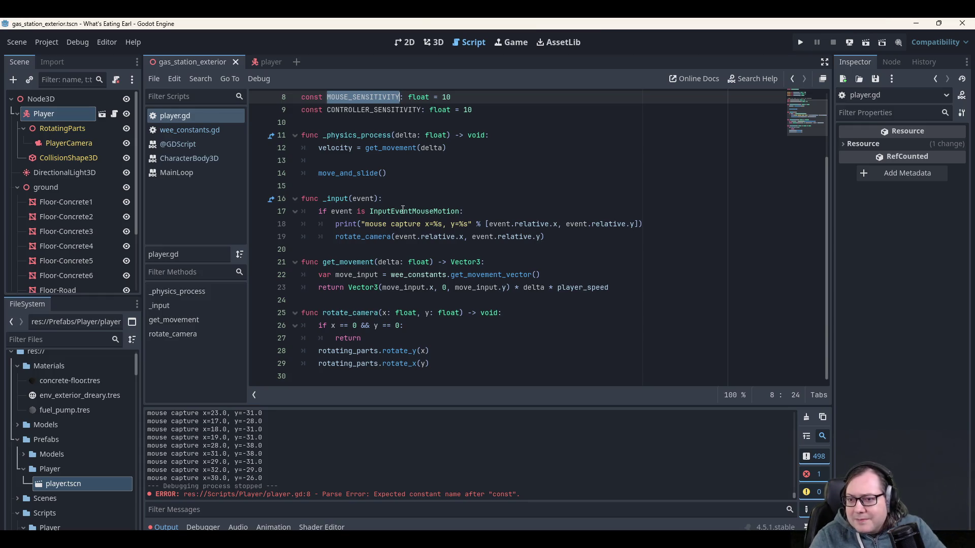
pyautogui.click(464, 237)
pyautogui.write('* MOUSE_SENSITIVITY')
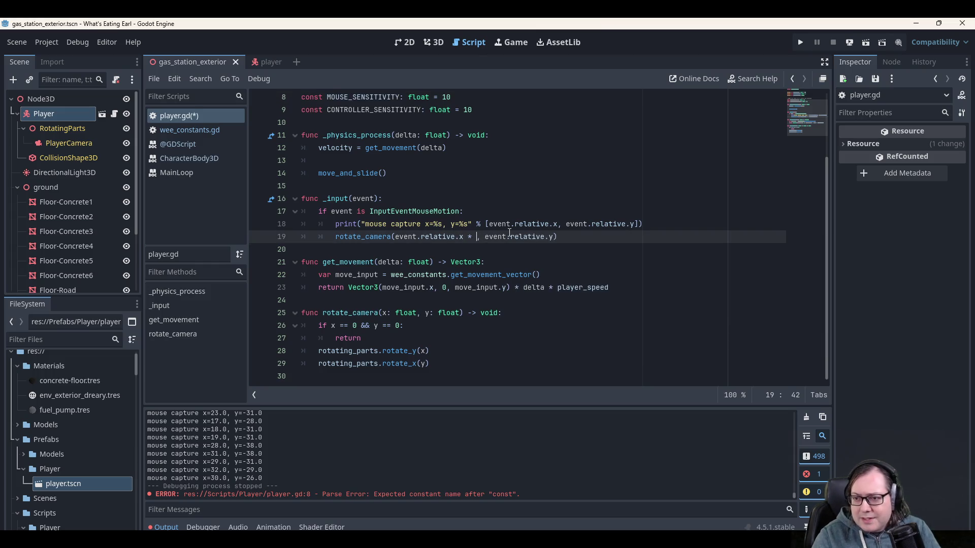
pyautogui.press('Left')
pyautogui.write('* MOUSE_SENSITIVITY')
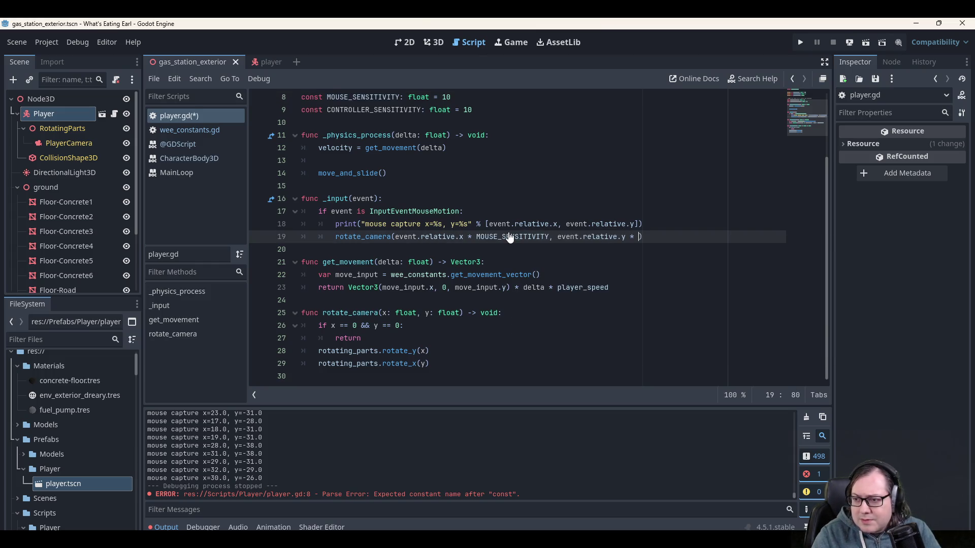
pyautogui.press('Up')
pyautogui.press('Up')
pyautogui.press('Up')
pyautogui.hotkey('ctrl', 's')
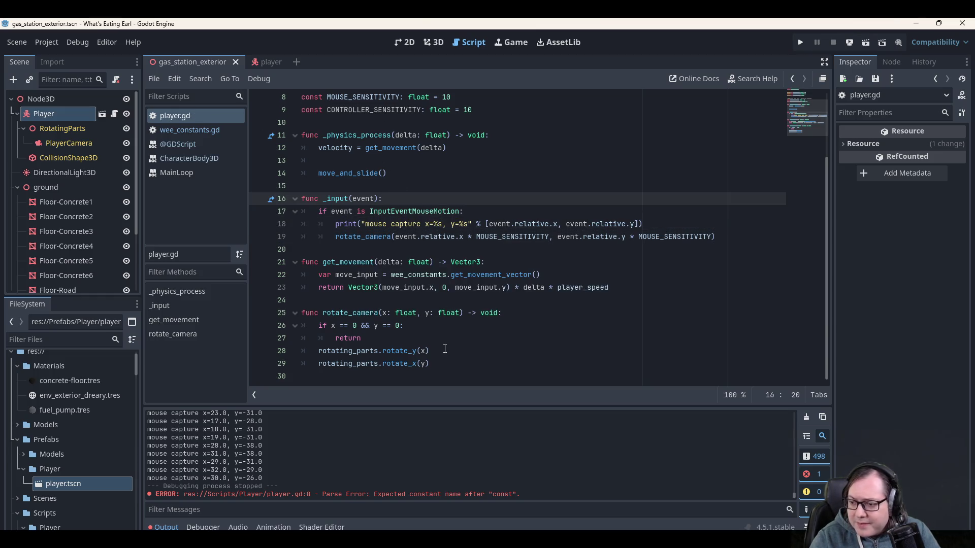
pyautogui.click(799, 40)
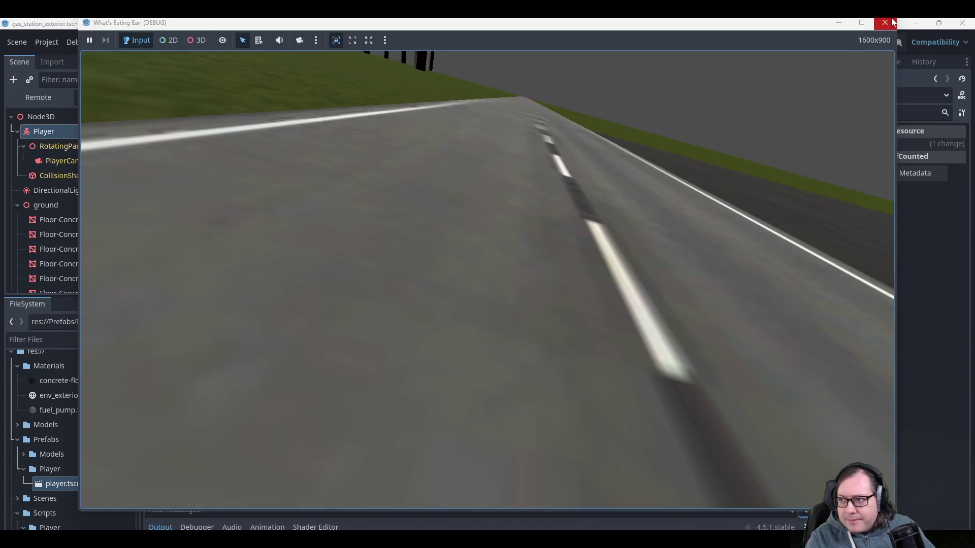
pyautogui.click(885, 22)
pyautogui.scroll(3, 468, 165)
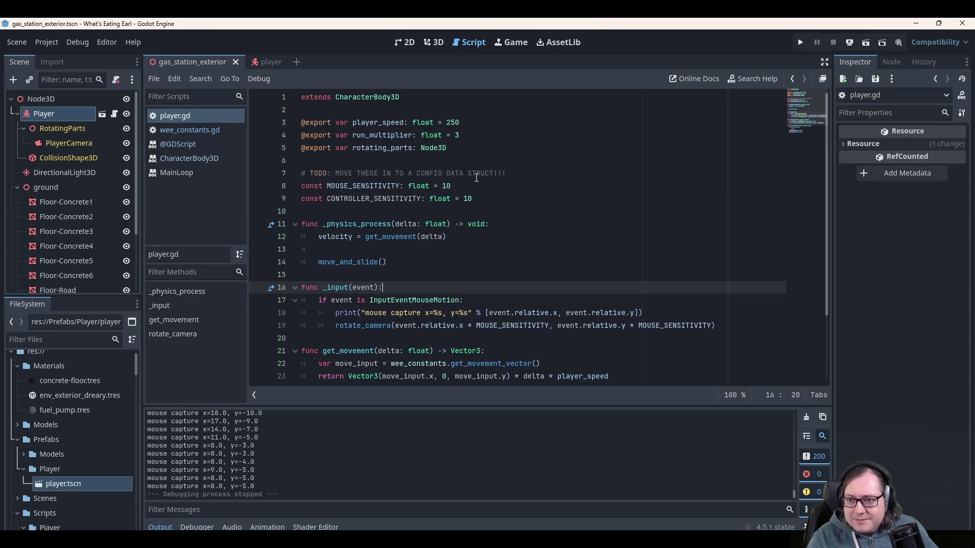
# Change MOUSE_SENSITIVITY's value to 0.1, run the game to test it, then close it.
pyautogui.click(464, 182)
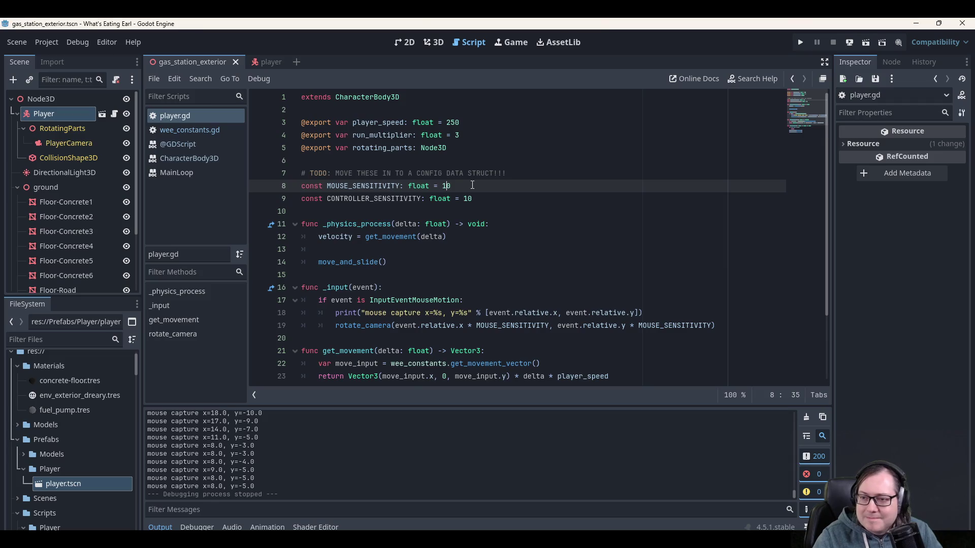
pyautogui.hotkey('shift', 'End')
pyautogui.write('0.1')
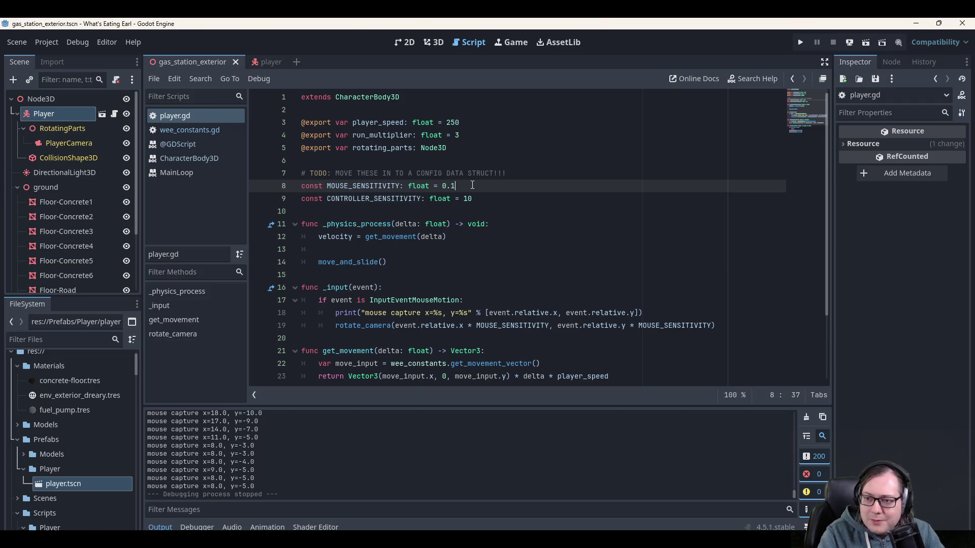
pyautogui.press('Up')
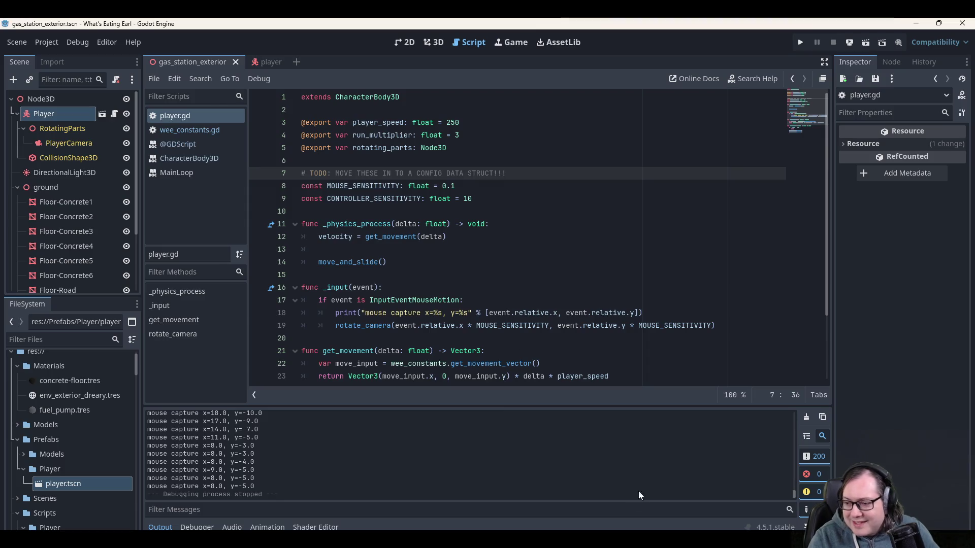
pyautogui.click(799, 42)
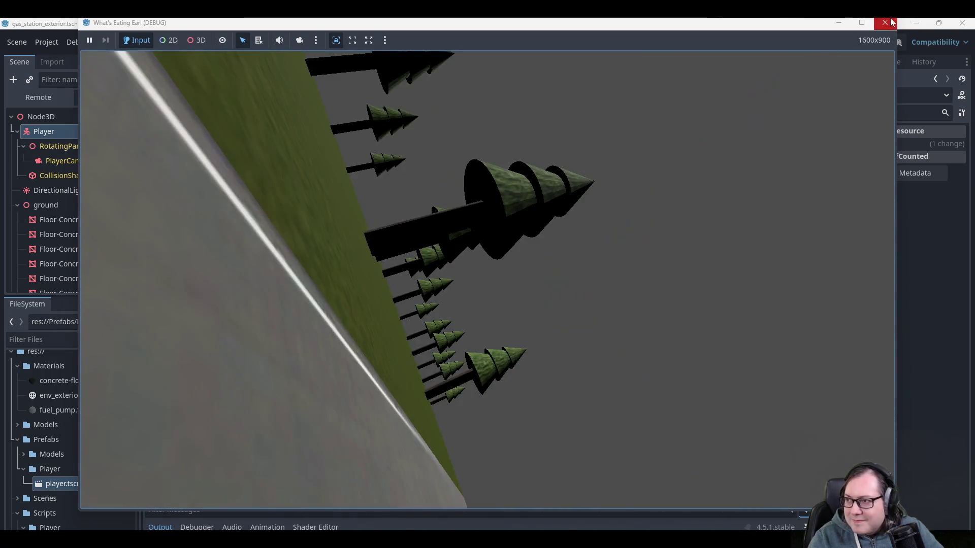
pyautogui.click(885, 23)
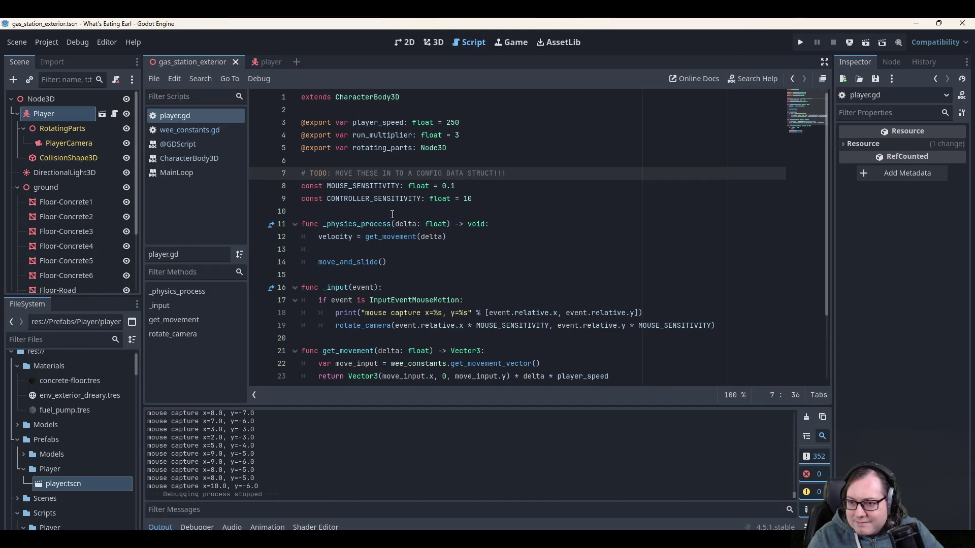
# Negate the rotations to rotate_y(-x) and rotate_x(-y), save, and run the game.
pyautogui.scroll(-3, 389, 223)
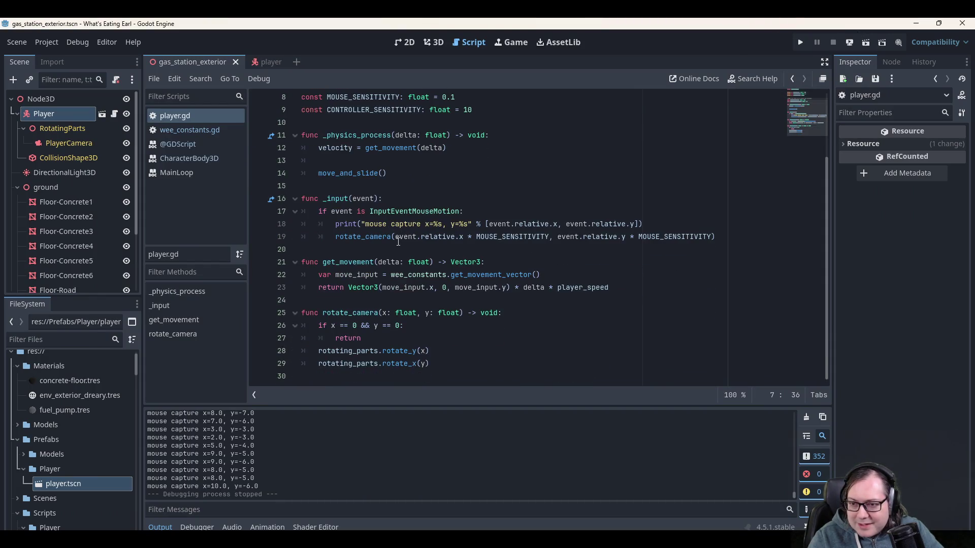
pyautogui.click(400, 236)
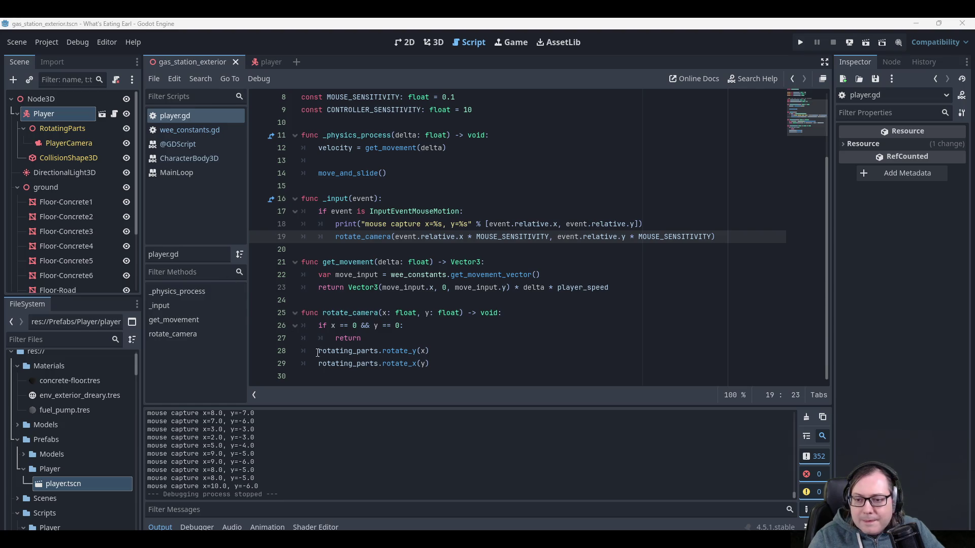
pyautogui.click(423, 351)
pyautogui.write('-')
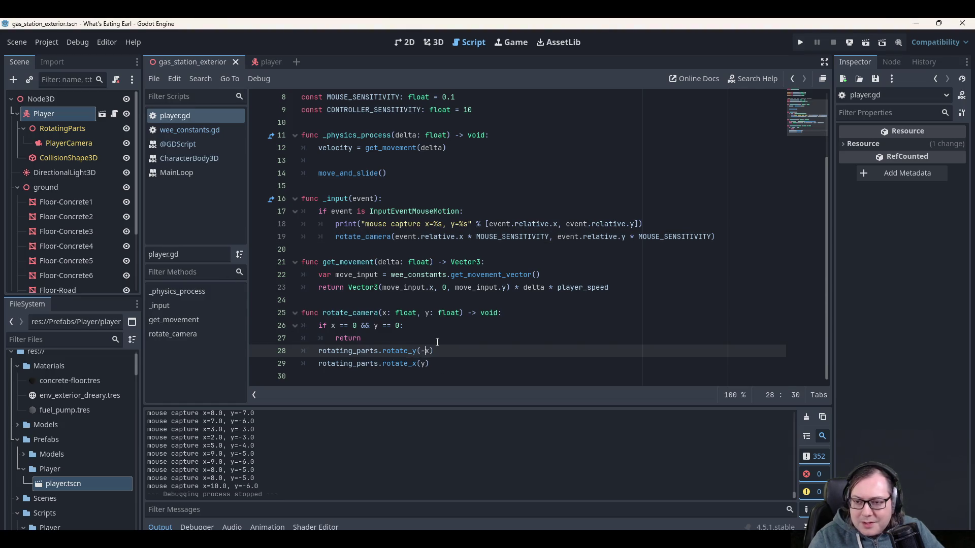
pyautogui.press('Up')
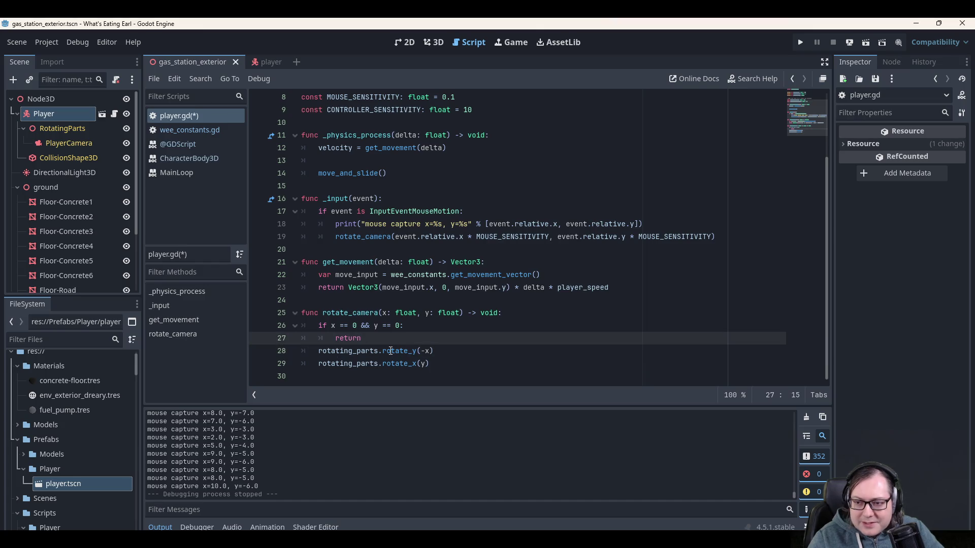
pyautogui.click(418, 299)
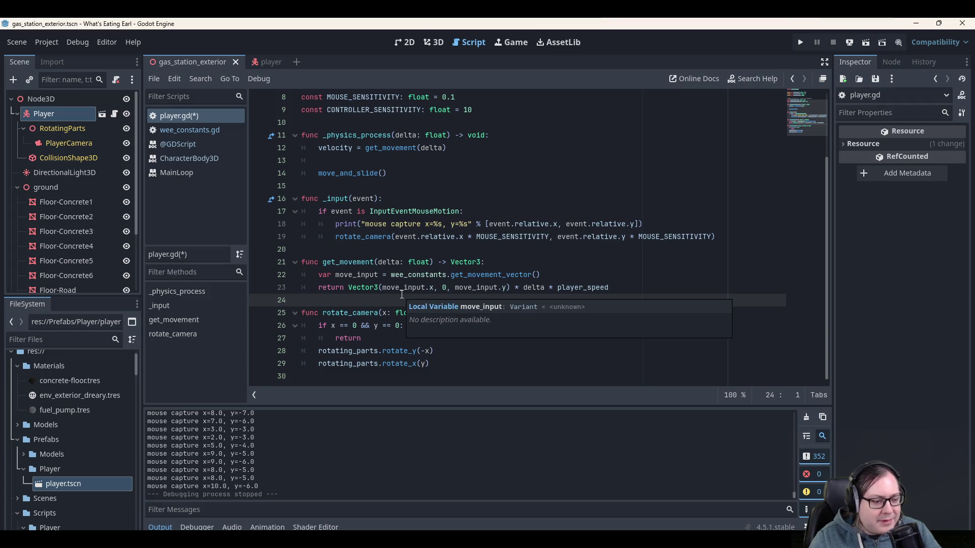
pyautogui.moveTo(396, 279)
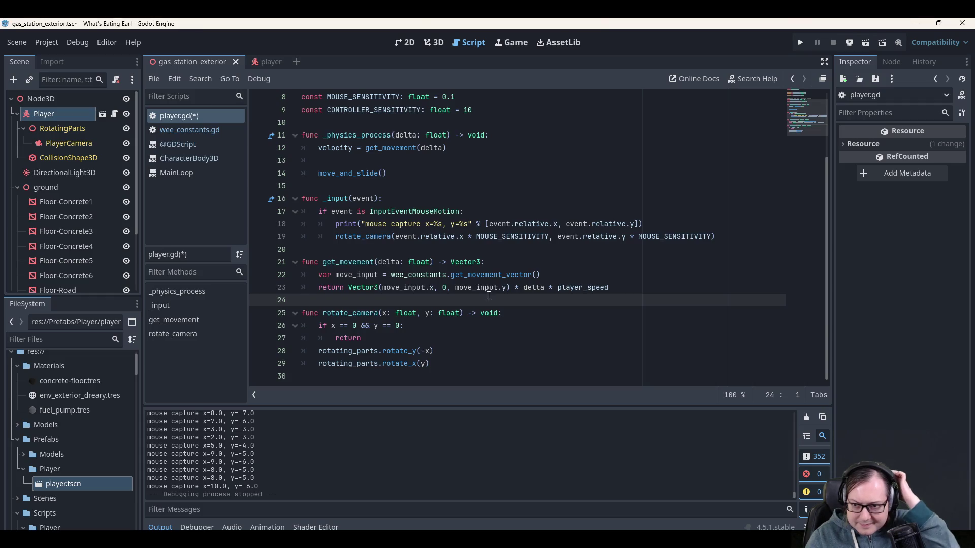
pyautogui.click(421, 362)
pyautogui.write('-')
pyautogui.hotkey('ctrl', 's')
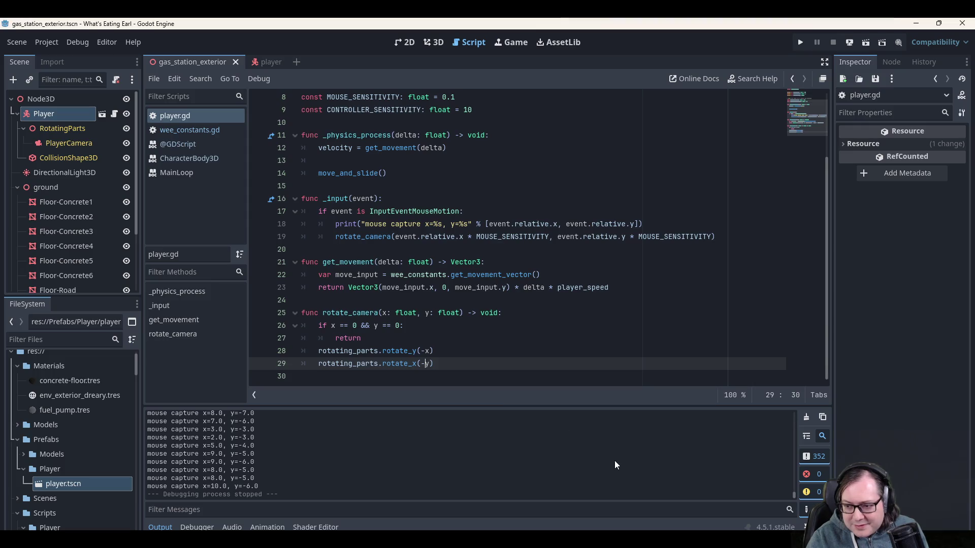
pyautogui.click(800, 42)
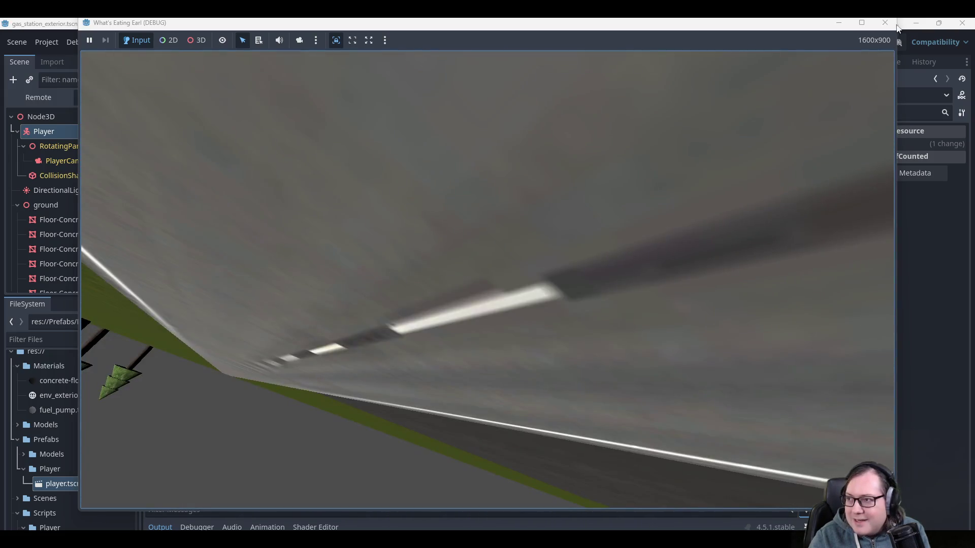
# Close the running game after testing the inverted camera look.
pyautogui.click(886, 23)
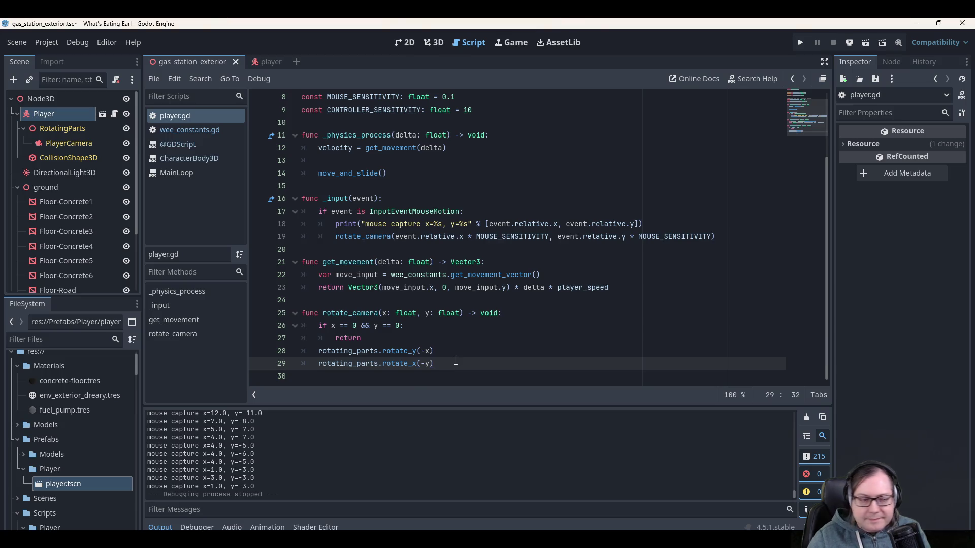
# Add line 30 to rotate_camera, trying rotation.x and transform.rotation before trimming it to 'rotating_parts.'.
pyautogui.press('Return')
pyautogui.write('rotatin')
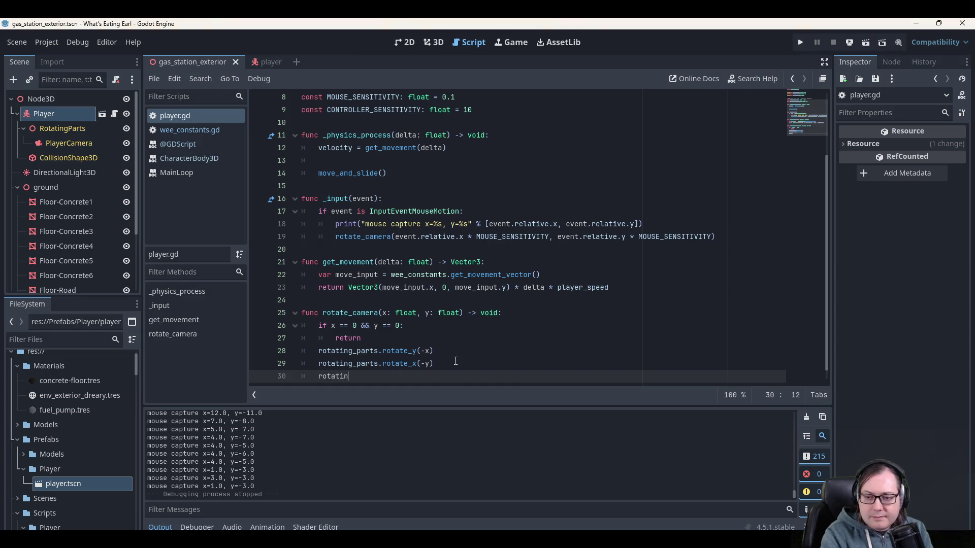
pyautogui.write('g_part')
pyautogui.write('s.')
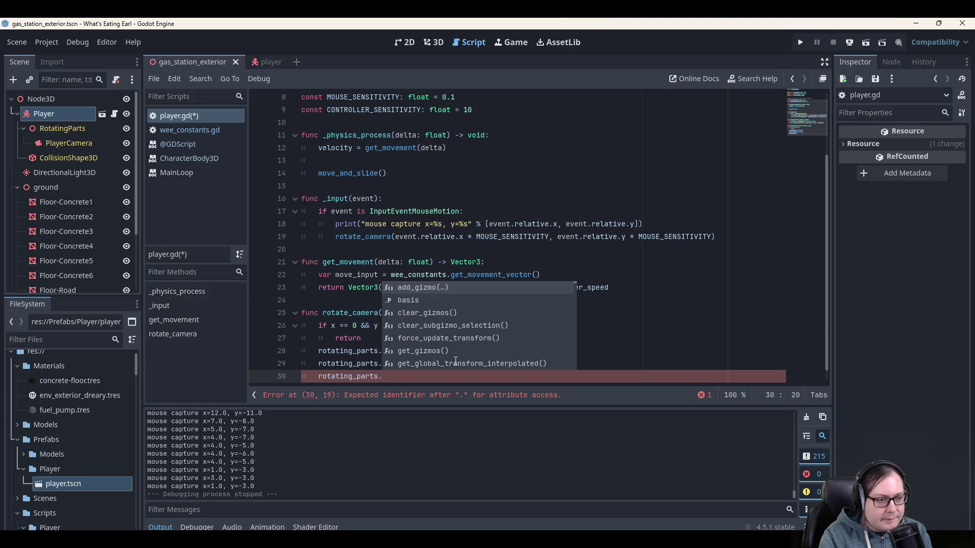
pyautogui.write('rot')
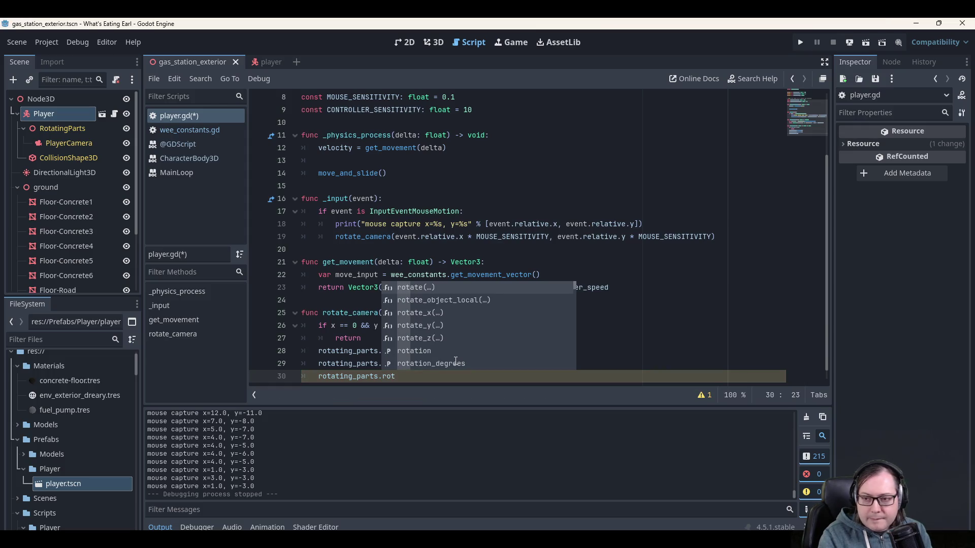
pyautogui.write('atu')
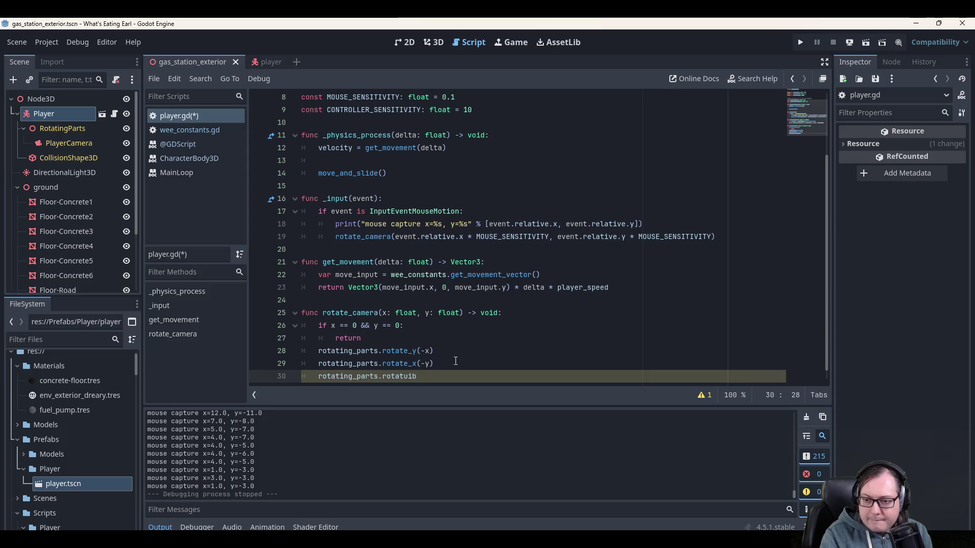
pyautogui.press('BackSpace')
pyautogui.write('ion.x')
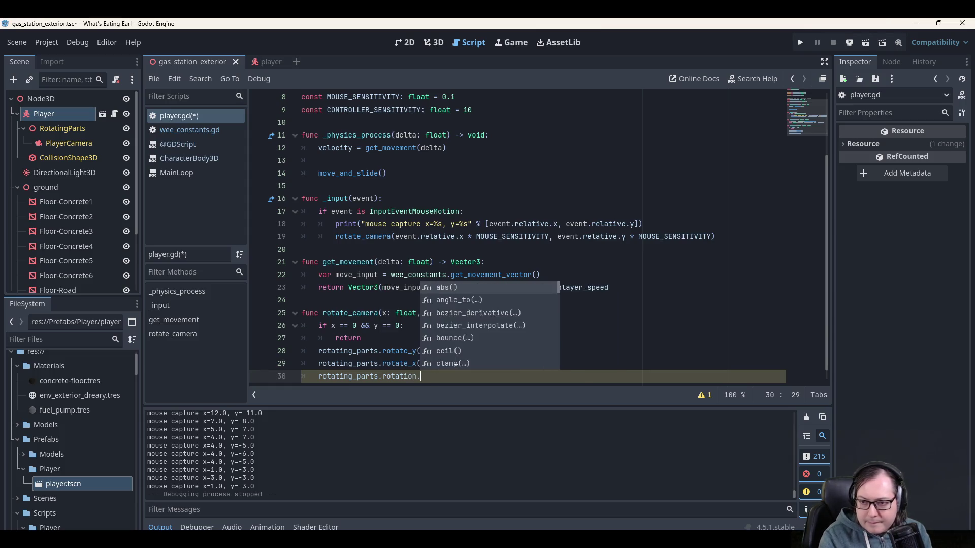
pyautogui.hotkey('ctrl', 'shift', 'Left')
pyautogui.hotkey('ctrl', 'shift', 'Left')
pyautogui.hotkey('ctrl', 'shift', 'Left')
pyautogui.hotkey('ctrl', 'shift', 'Right')
pyautogui.hotkey('ctrl', 'shift', 'Right')
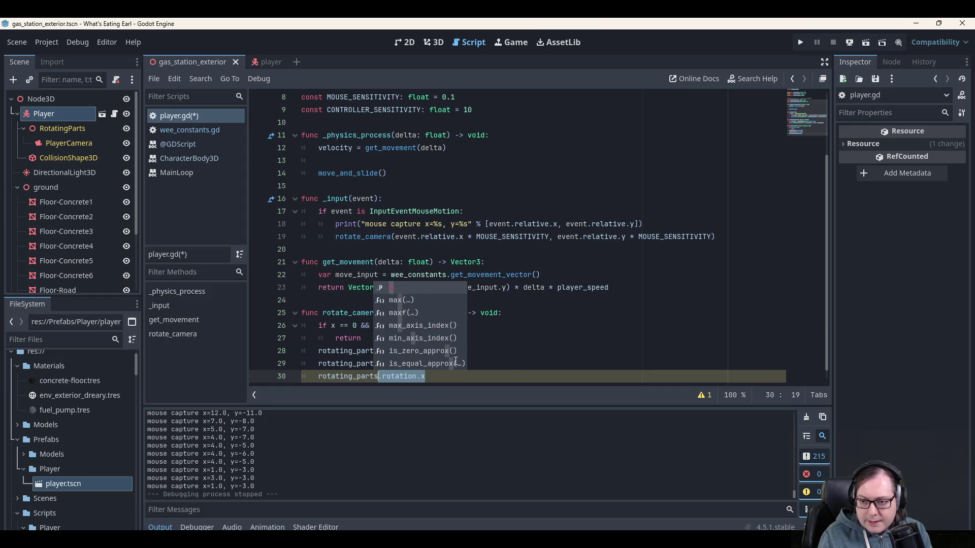
pyautogui.write('tran')
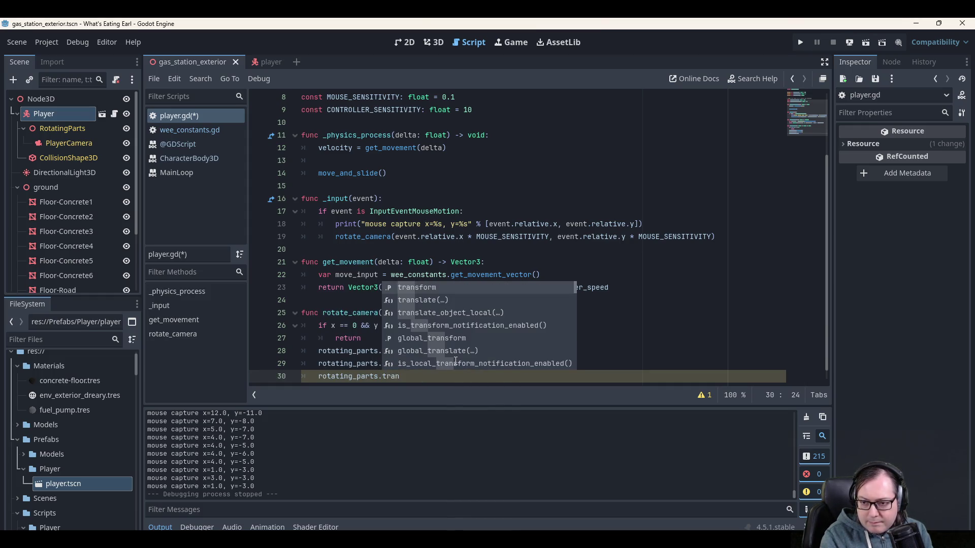
pyautogui.write('sform.')
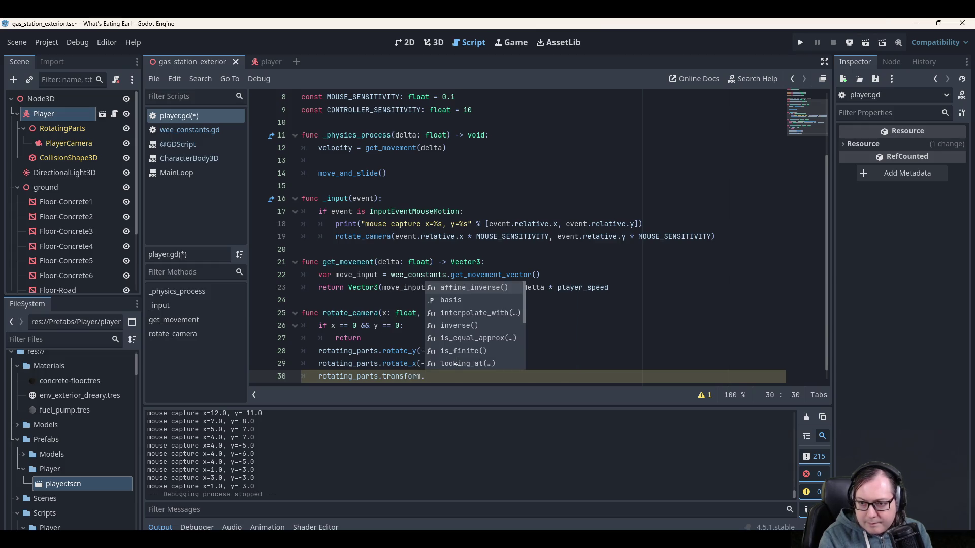
pyautogui.write('rot')
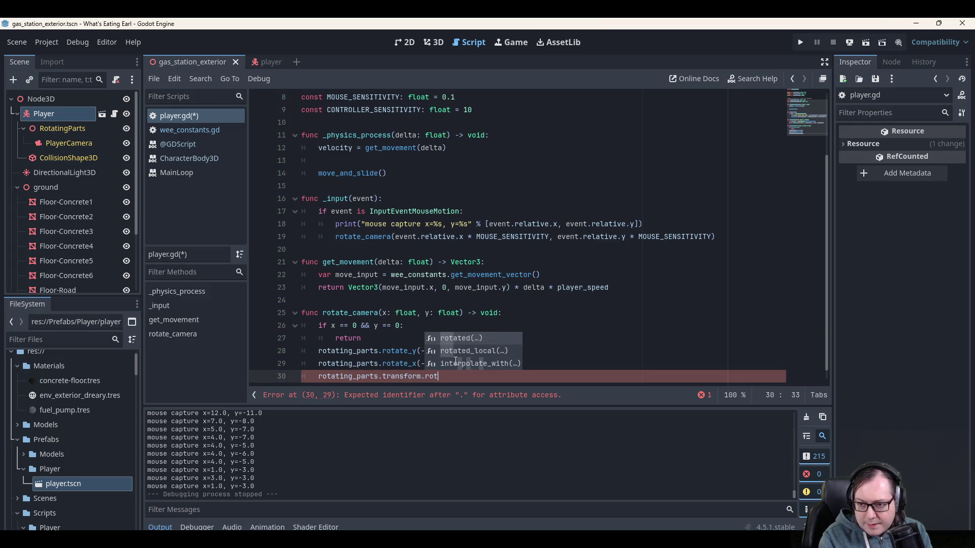
pyautogui.write('ation')
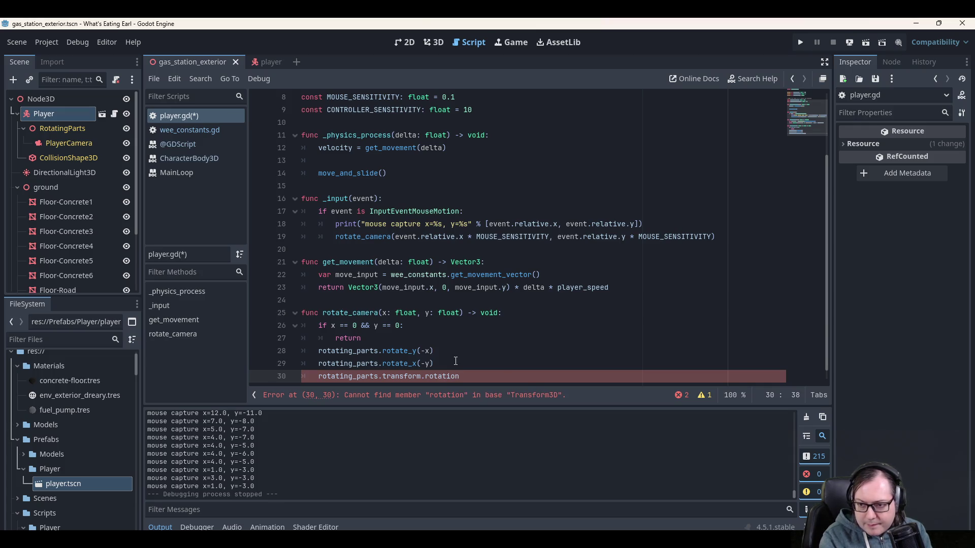
pyautogui.hotkey('ctrl', 'shift', 'Left')
pyautogui.hotkey('ctrl', 'shift', 'Left')
pyautogui.write('.')
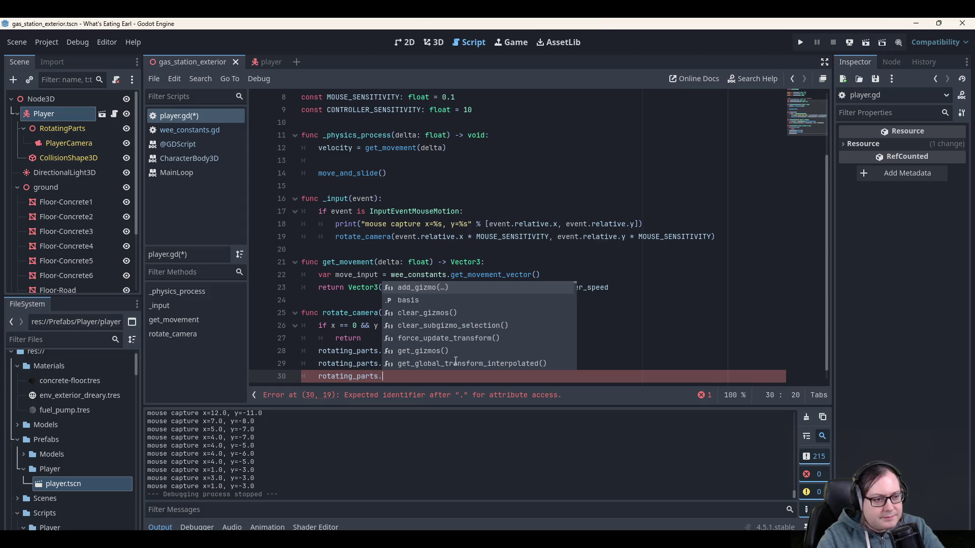
# Write rotating_parts.rotation.x = clampf(rotating_parts.rotation.x, ...) by copying the property into the first argument.
pyautogui.write('rot')
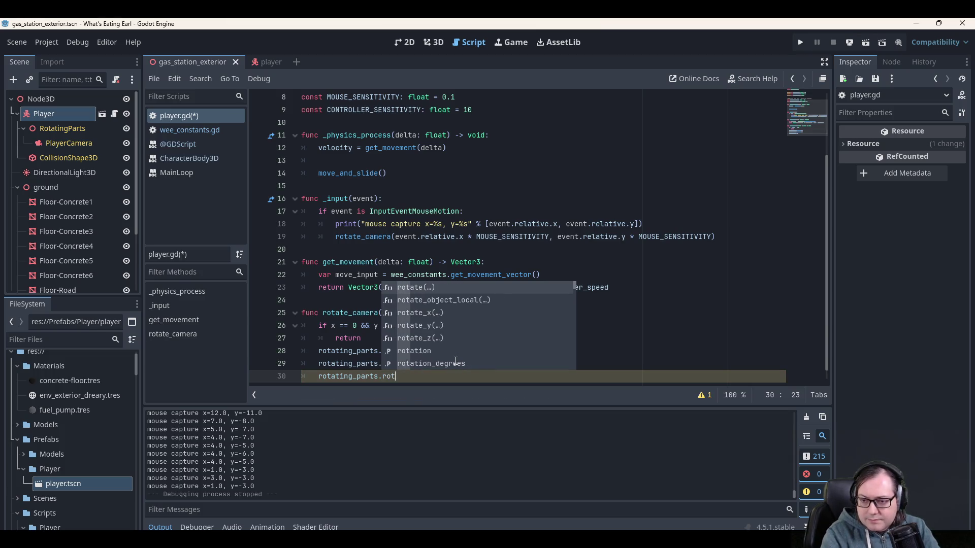
pyautogui.write('ation')
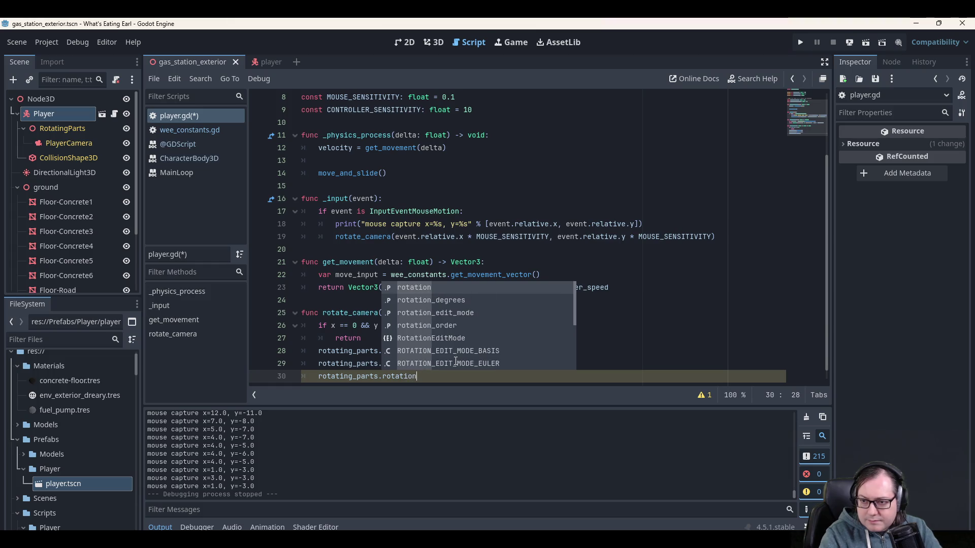
pyautogui.write('.x')
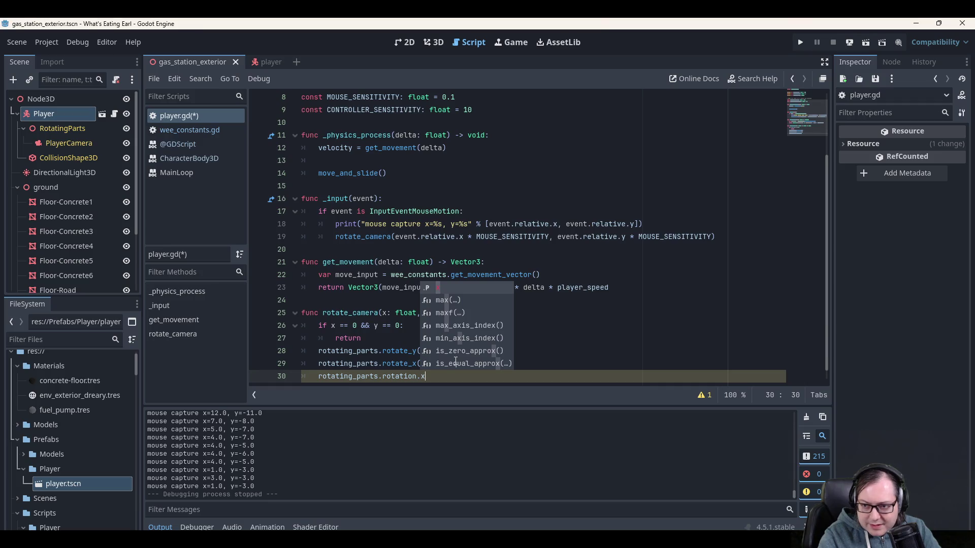
pyautogui.write(' = ')
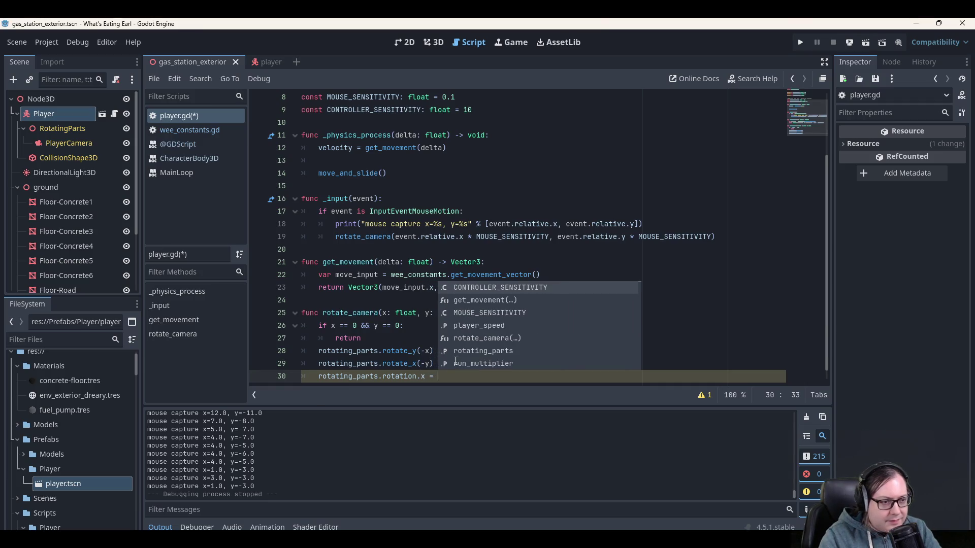
pyautogui.write('clamp')
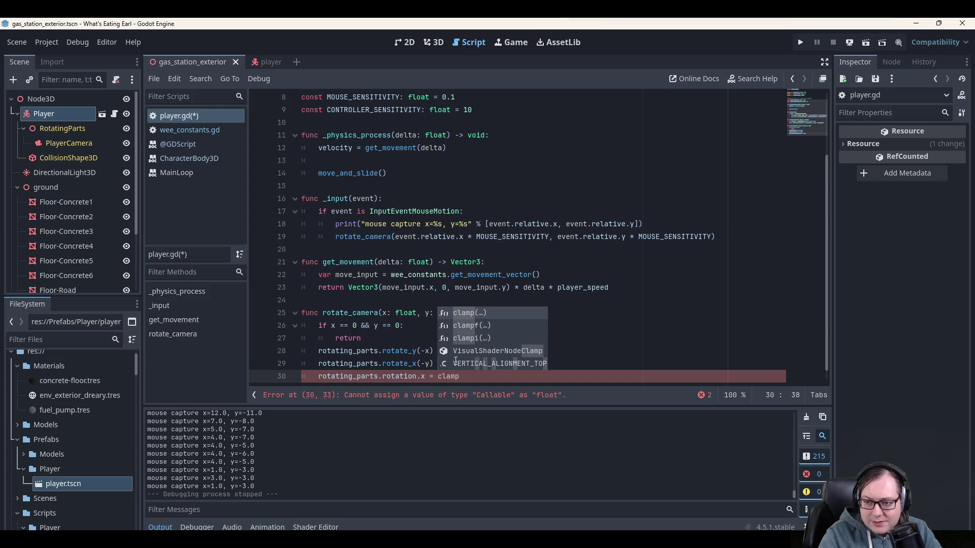
pyautogui.write('f')
pyautogui.press('Return')
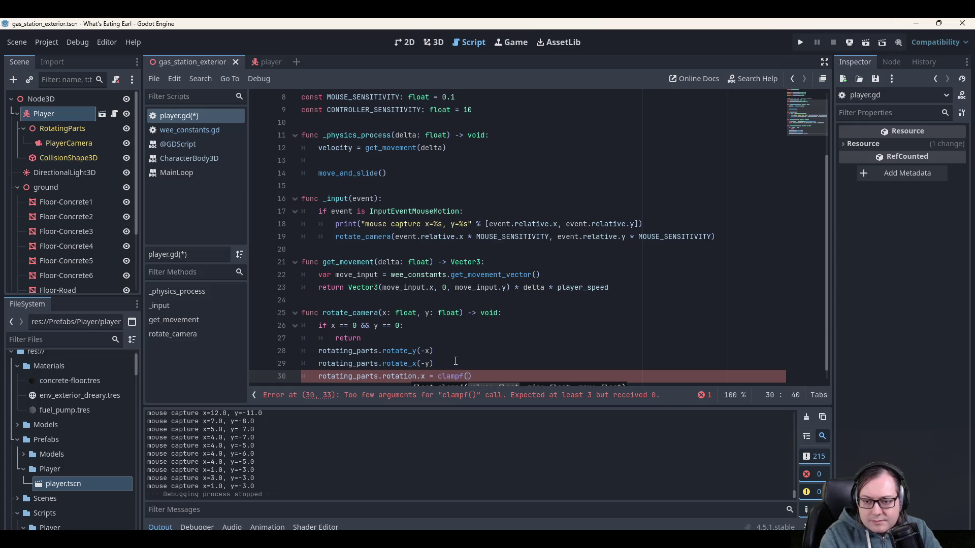
pyautogui.press('Left')
pyautogui.press('Left')
pyautogui.press('Left')
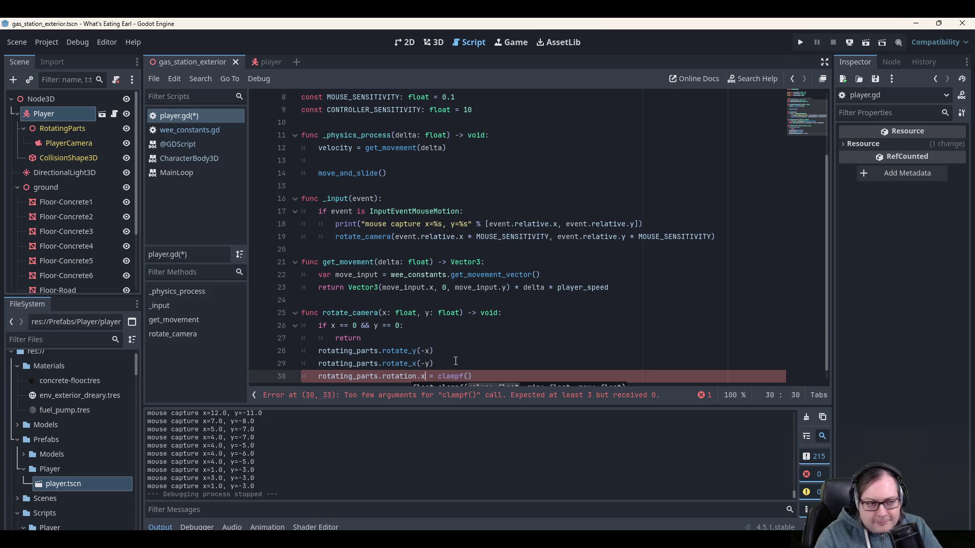
pyautogui.hotkey('shift', 'Home')
pyautogui.hotkey('ctrl', 'c')
pyautogui.press('End')
pyautogui.press('Left')
pyautogui.hotkey('ctrl', 'v')
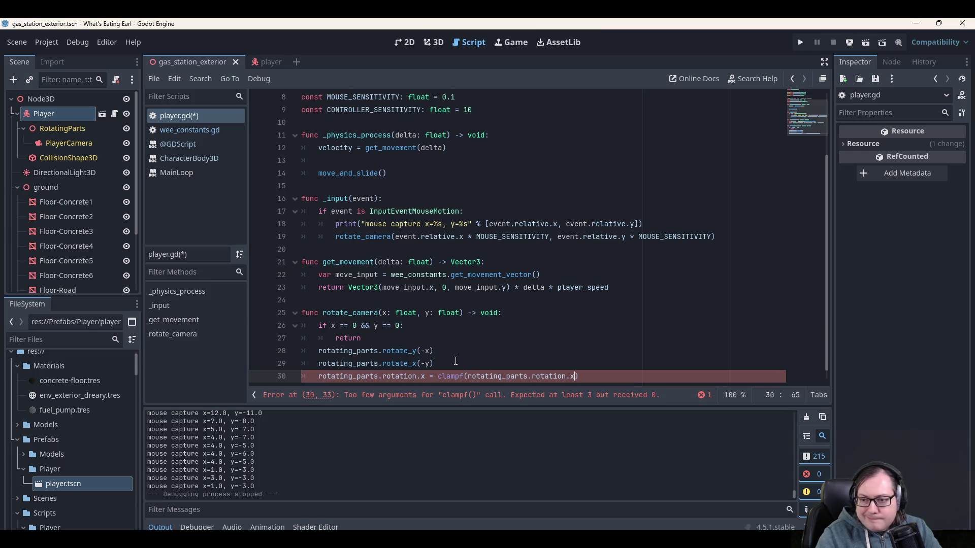
# Add the clamp limits -deg_to_rad(70) and deg_to_rad(70).
pyautogui.write(', -deg_')
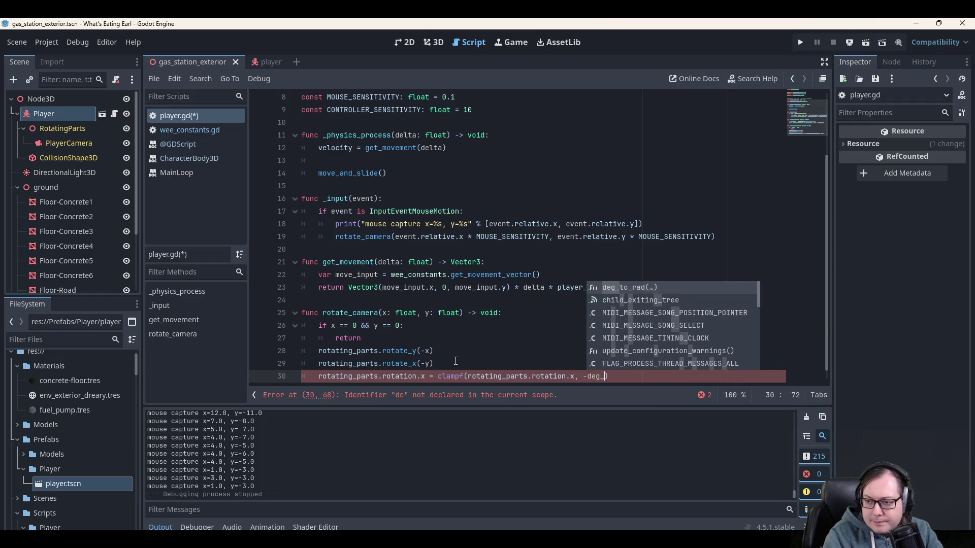
pyautogui.press('Return')
pyautogui.write('70),')
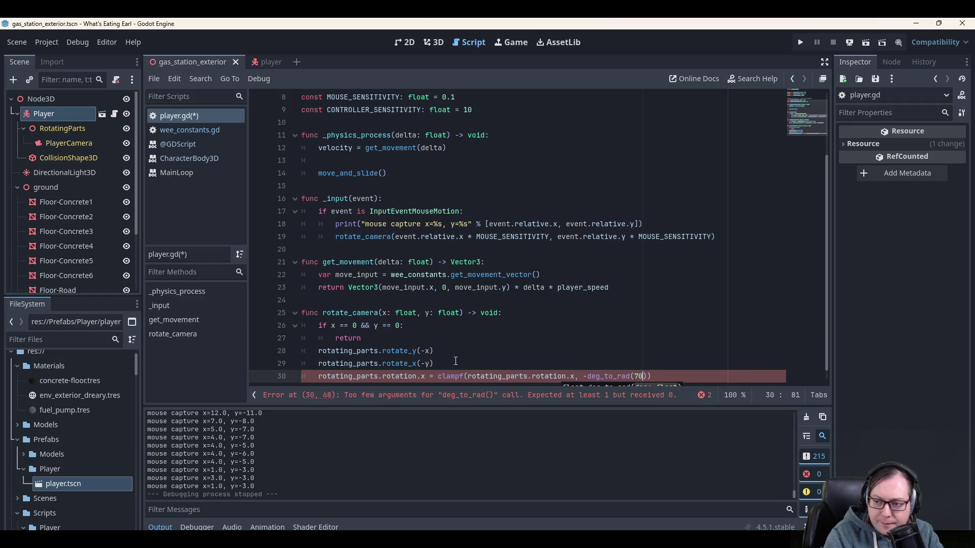
pyautogui.write(' de')
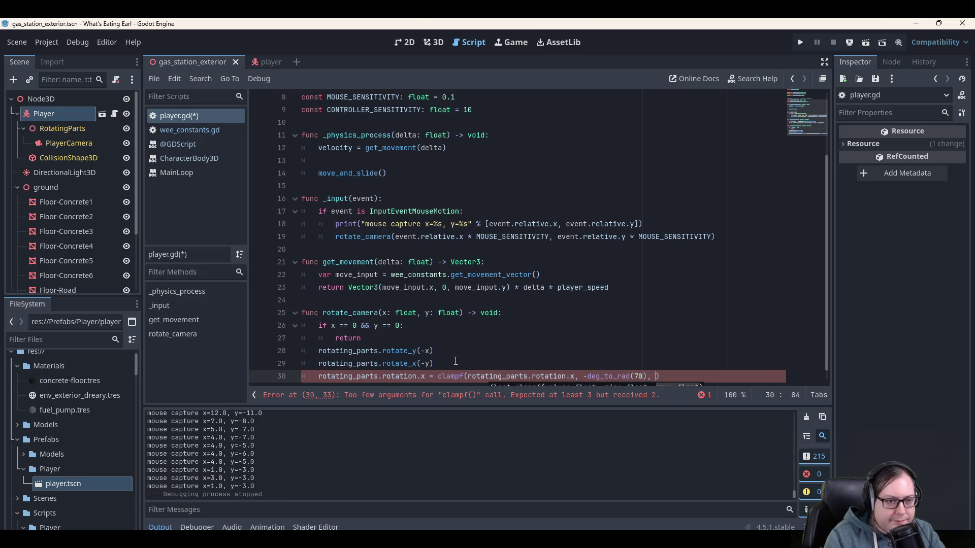
pyautogui.write('g_to')
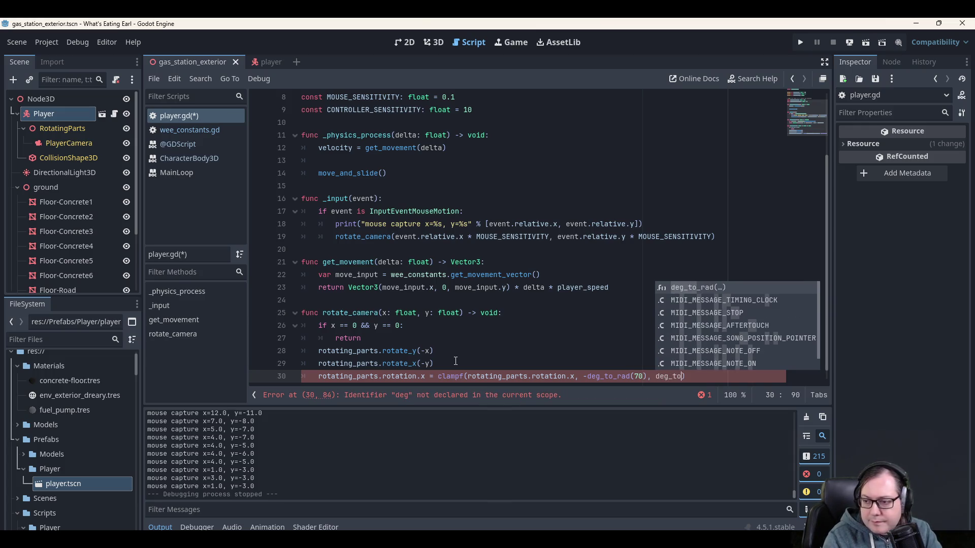
pyautogui.press('Return')
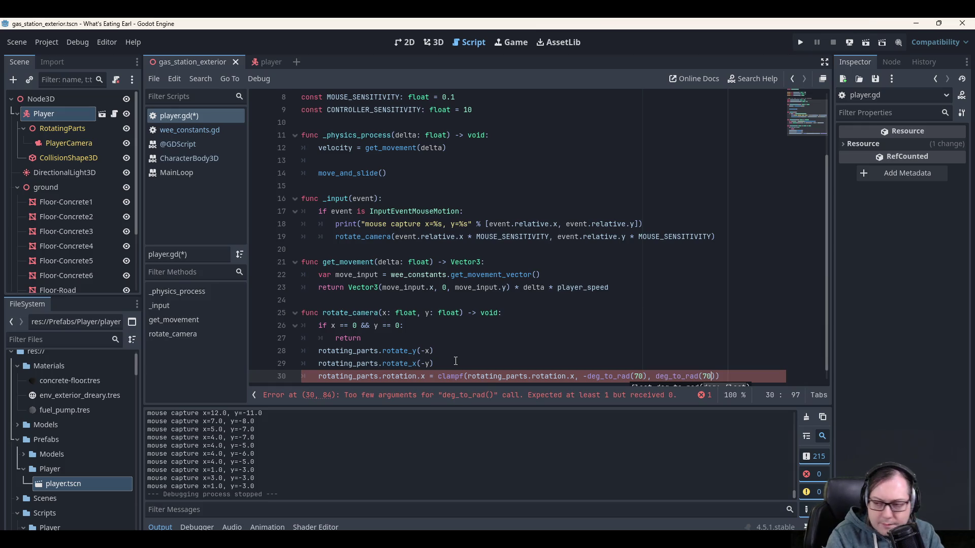
pyautogui.click(456, 361)
# Add a VERT_LOOK_CAP_DEG: float = 70 constant below the sensitivity constants.
pyautogui.scroll(3, 340, 223)
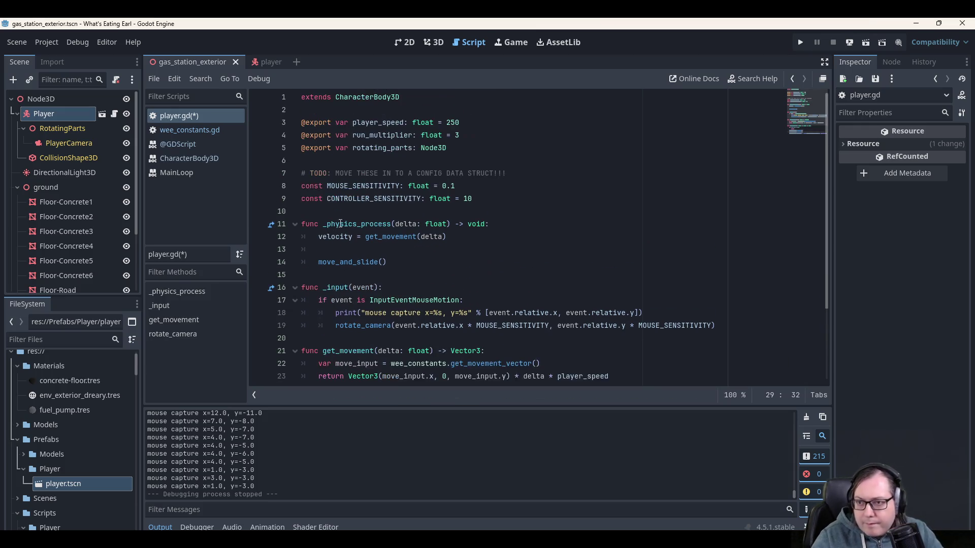
pyautogui.click(491, 198)
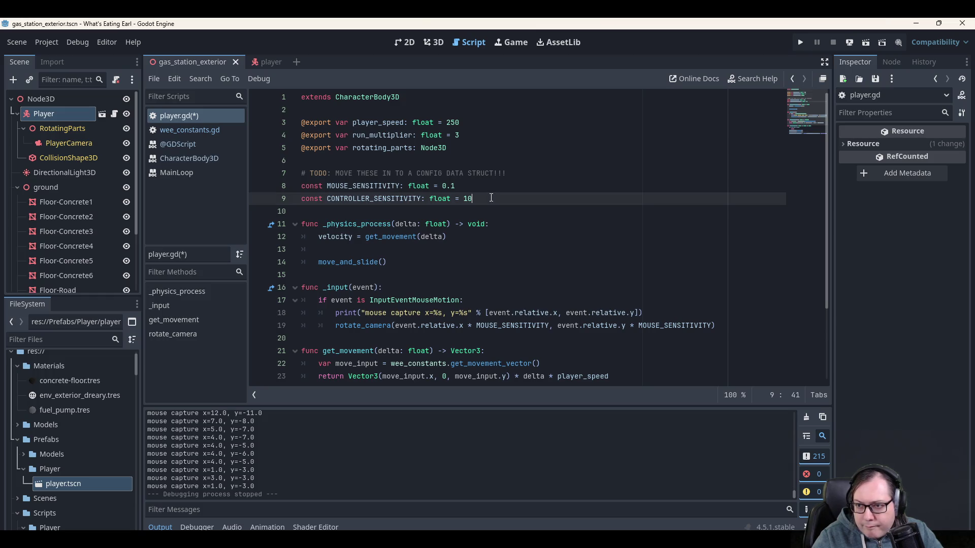
pyautogui.press('Return')
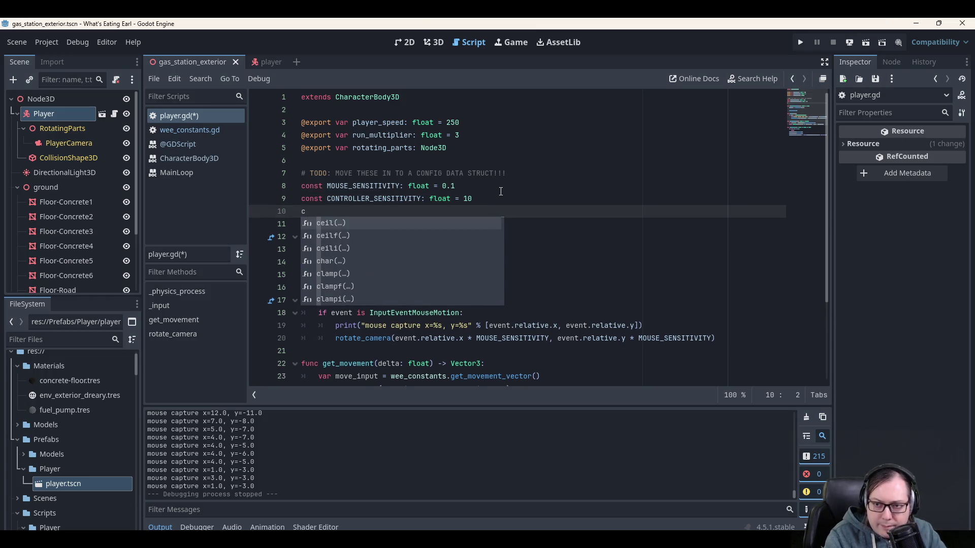
pyautogui.press('BackSpace')
pyautogui.press('Up')
pyautogui.press('Up')
pyautogui.press('Up')
pyautogui.press('Return')
pyautogui.press('Return')
pyautogui.press('Up')
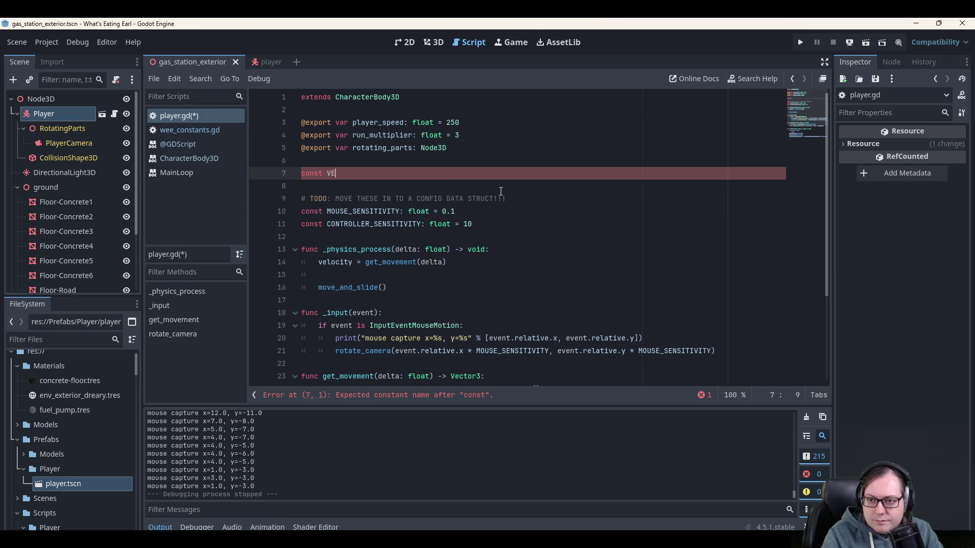
pyautogui.write('RT_LOOK_CAP_DEG =')
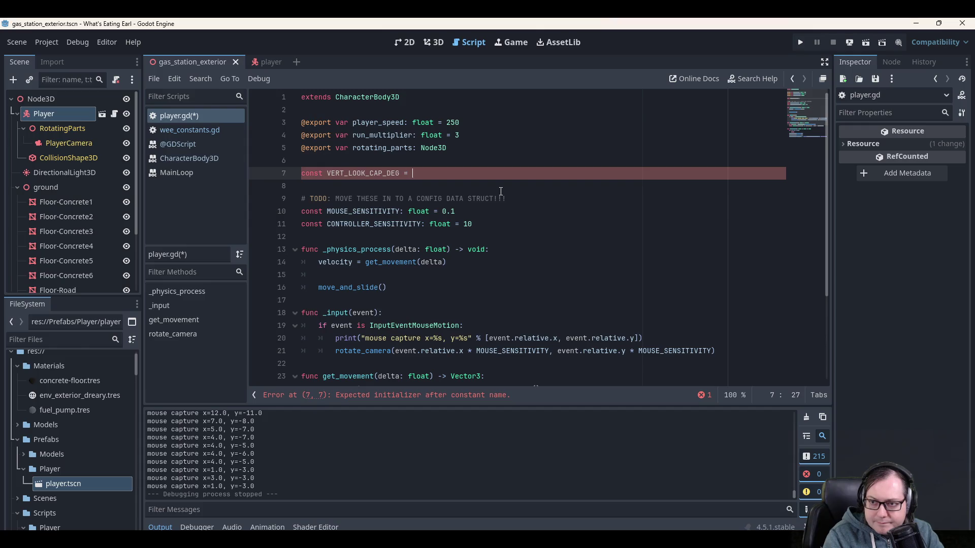
pyautogui.press('BackSpace')
pyautogui.press('BackSpace')
pyautogui.press('BackSpace')
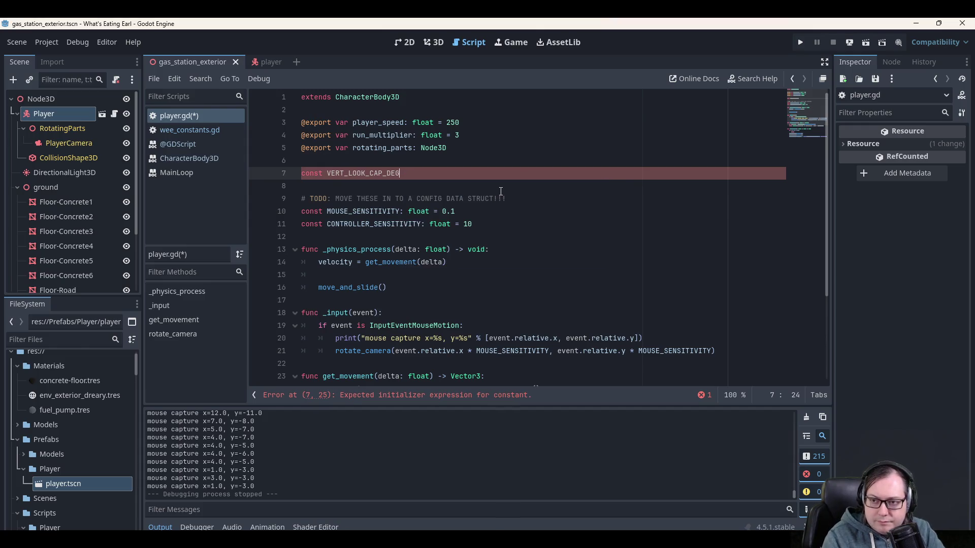
pyautogui.write(':float = 70')
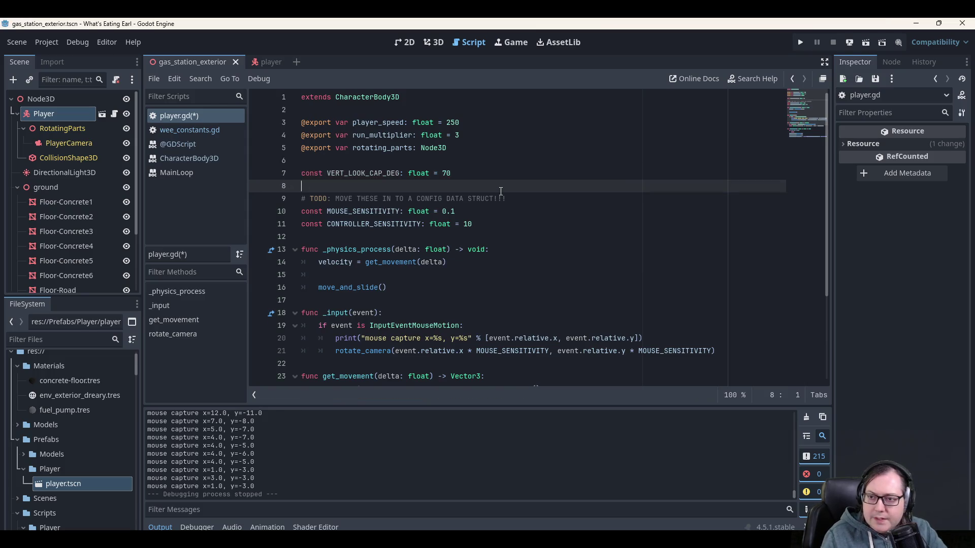
pyautogui.press('Up')
# Replace the hard-coded 70 values in the pitch clamp with VERT_LOOK_CAP_DEG.
pyautogui.doubleClick(380, 172)
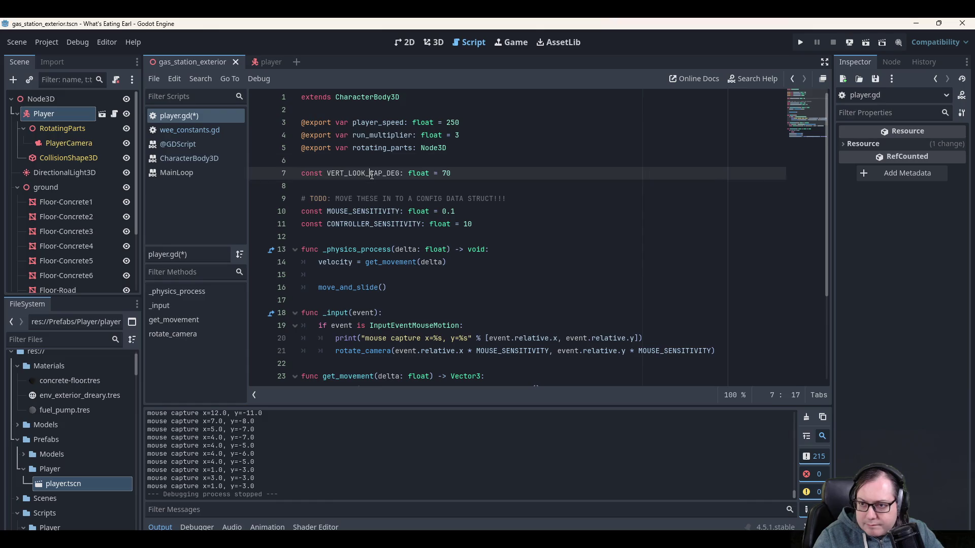
pyautogui.scroll(-3, 488, 254)
pyautogui.scroll(-1, 554, 285)
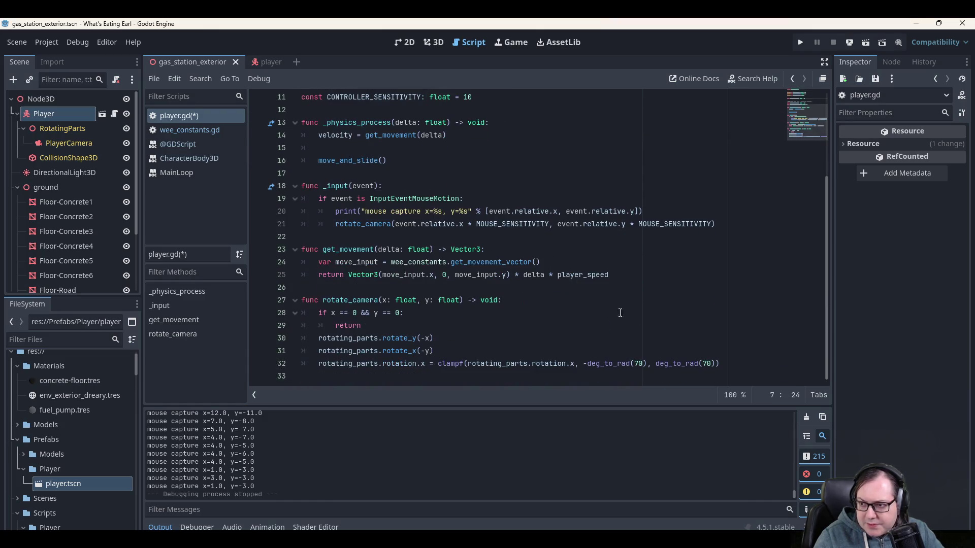
pyautogui.doubleClick(638, 363)
pyautogui.hotkey('ctrl', 'v')
pyautogui.doubleClick(772, 364)
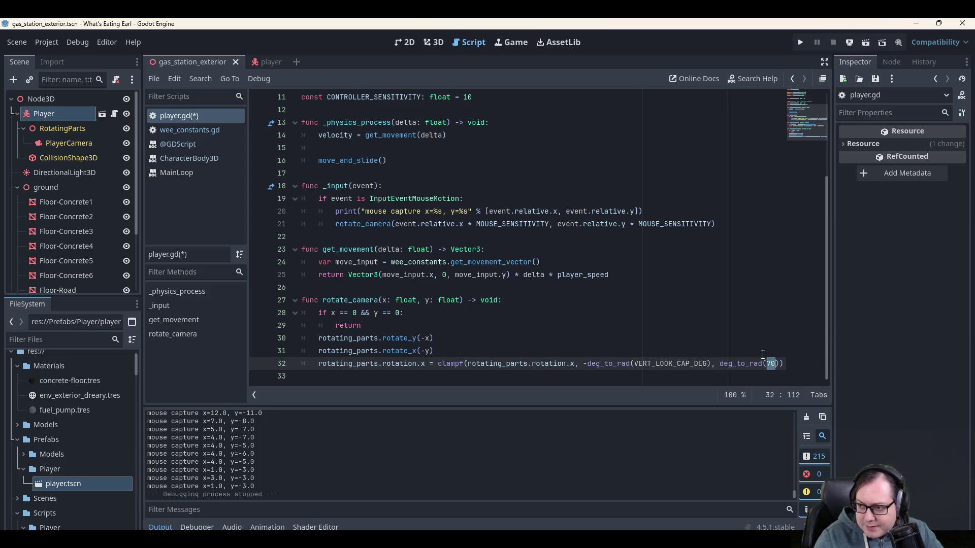
pyautogui.hotkey('ctrl', 'v')
# Save player.gd and launch the game to test the camera look.
pyautogui.click(745, 330)
pyautogui.press('Up')
pyautogui.press('Up')
pyautogui.press('Up')
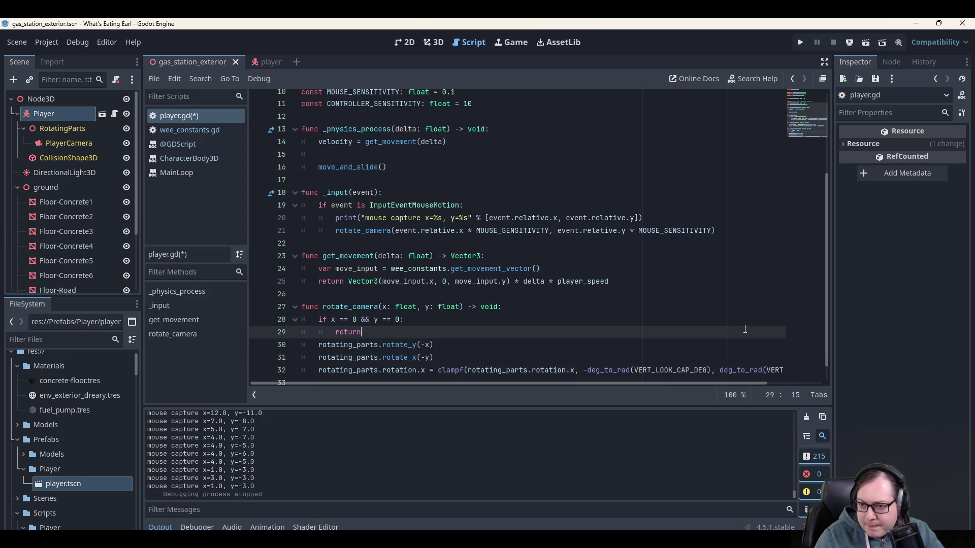
pyautogui.hotkey('ctrl', 's')
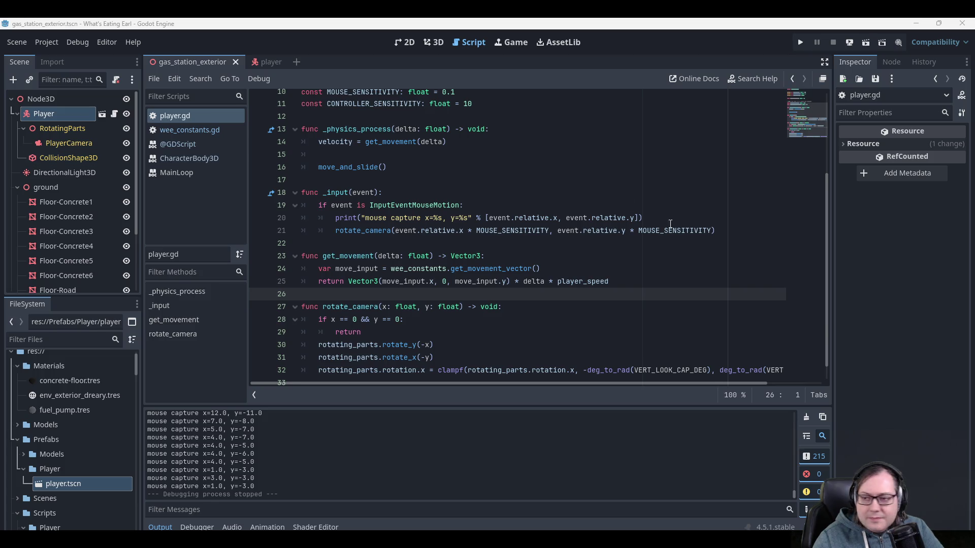
pyautogui.press('Up')
pyautogui.press('Up')
pyautogui.press('Up')
pyautogui.scroll(-1, 579, 267)
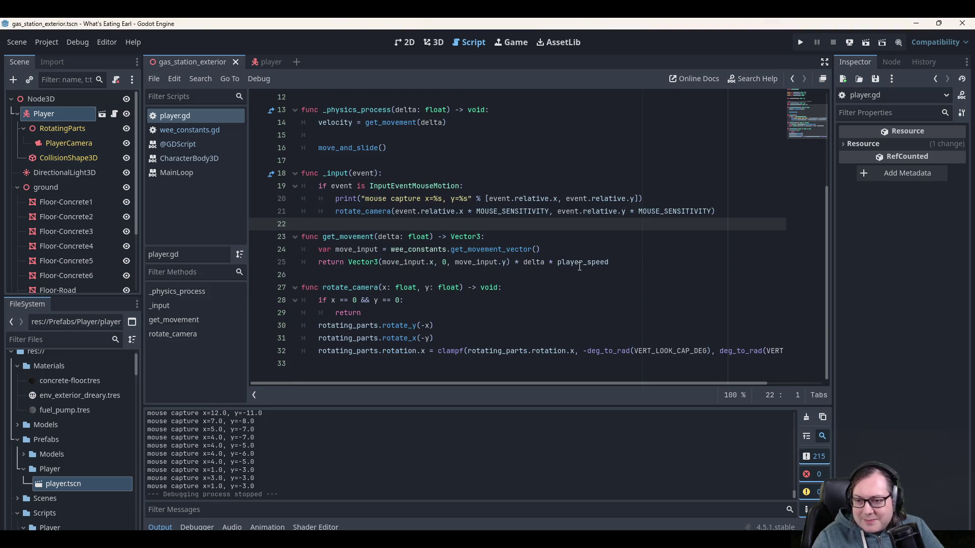
pyautogui.press('Down')
pyautogui.press('Down')
pyautogui.press('Down')
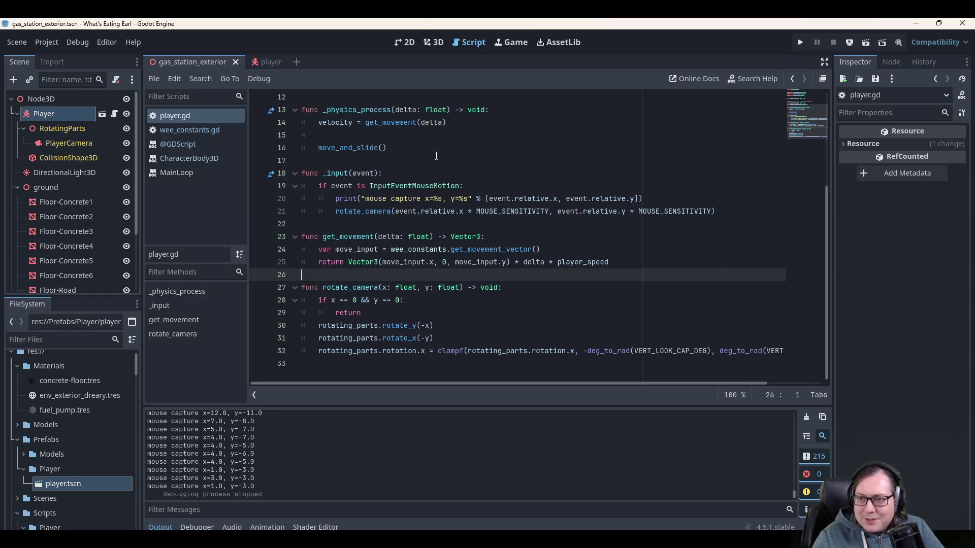
pyautogui.click(802, 41)
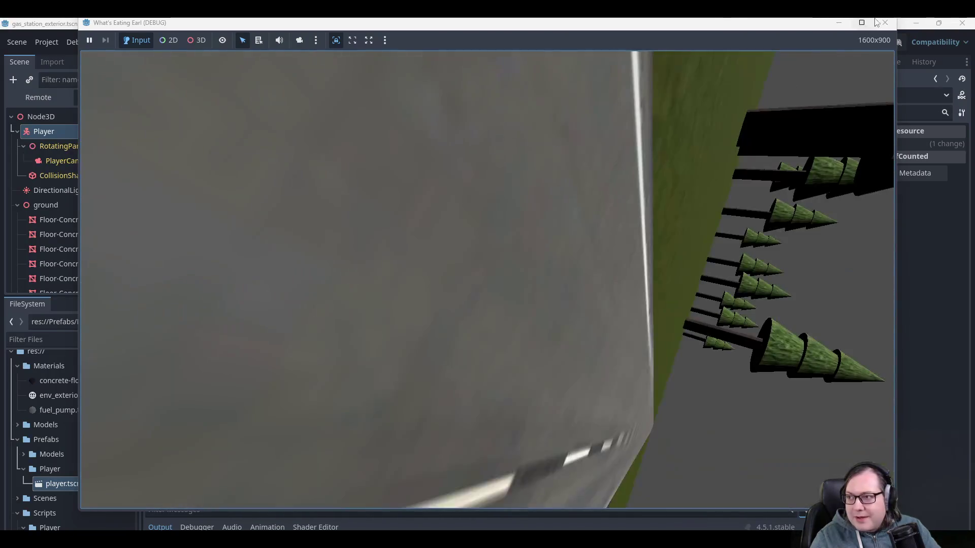
# Close the game, run it once more, then close the debug window again.
pyautogui.click(885, 22)
pyautogui.click(806, 42)
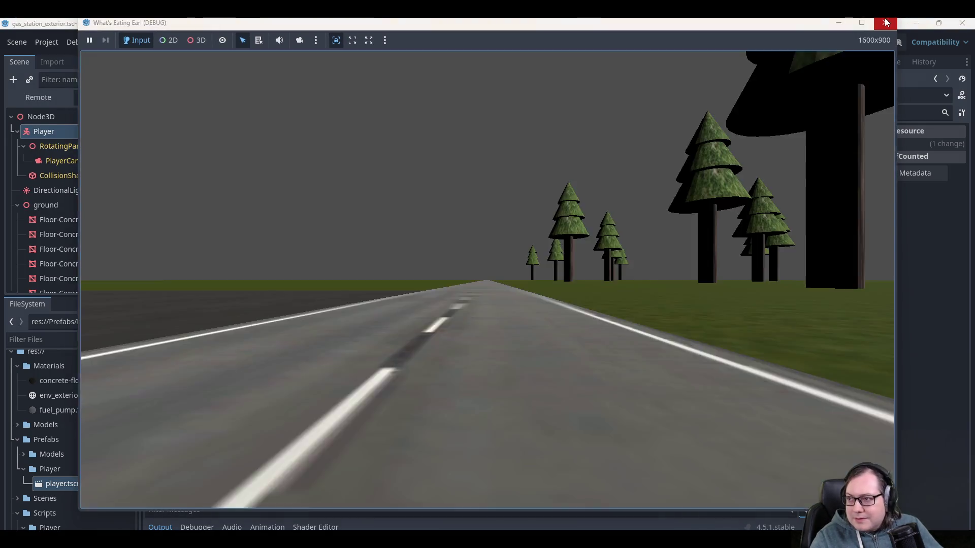
pyautogui.click(885, 23)
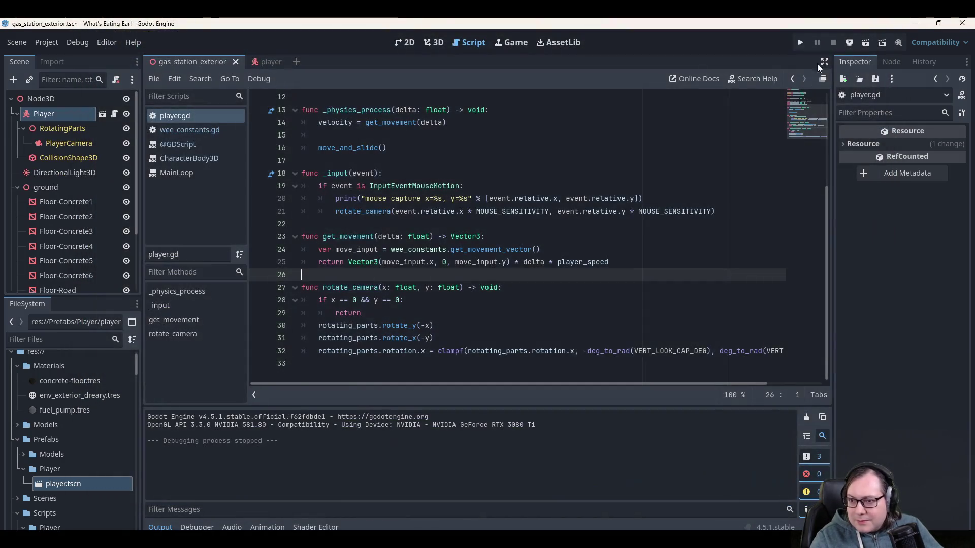
# Comment out the yaw rotation line 30 with #, save, and test-run the game.
pyautogui.click(480, 324)
pyautogui.write('//')
pyautogui.press('Home')
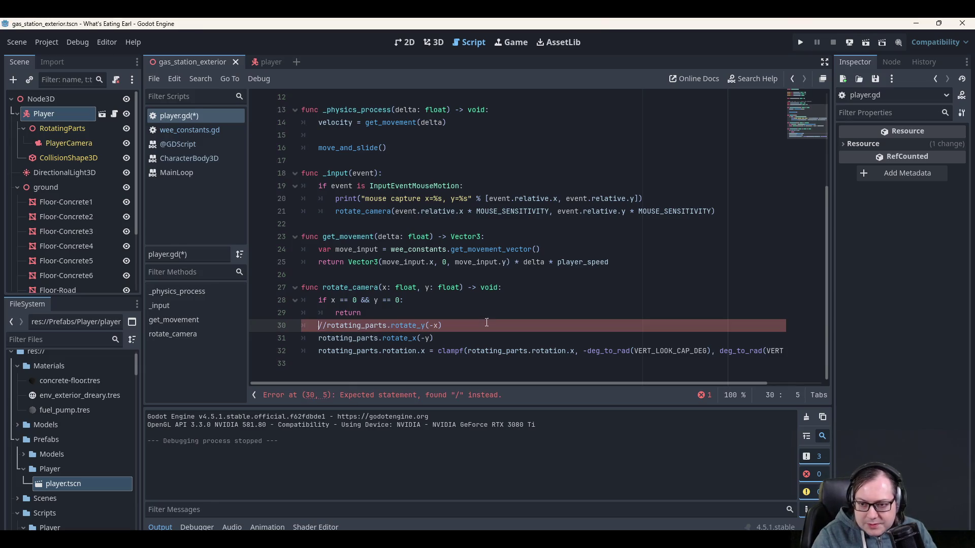
pyautogui.press('BackSpace')
pyautogui.press('BackSpace')
pyautogui.write('#')
pyautogui.press('End')
pyautogui.press('Up')
pyautogui.hotkey('ctrl', 's')
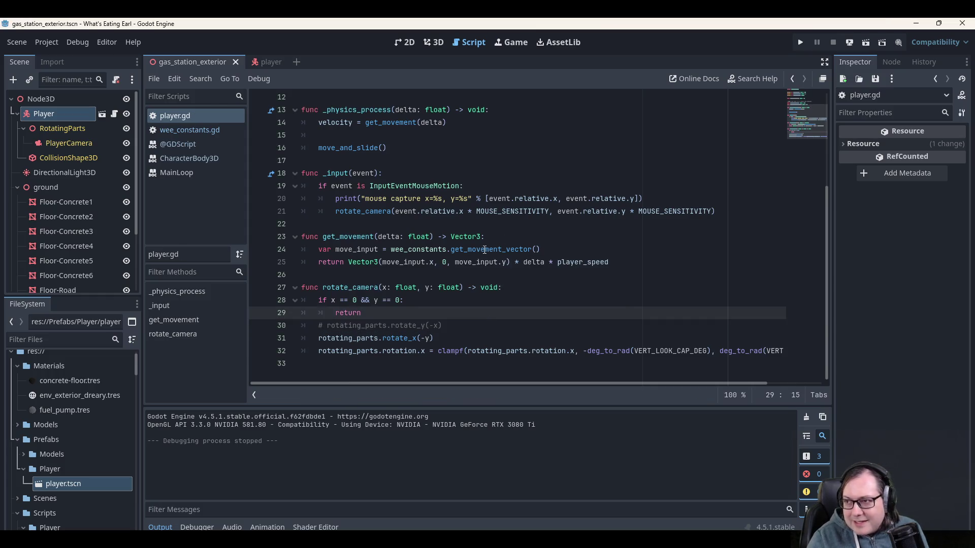
pyautogui.click(806, 42)
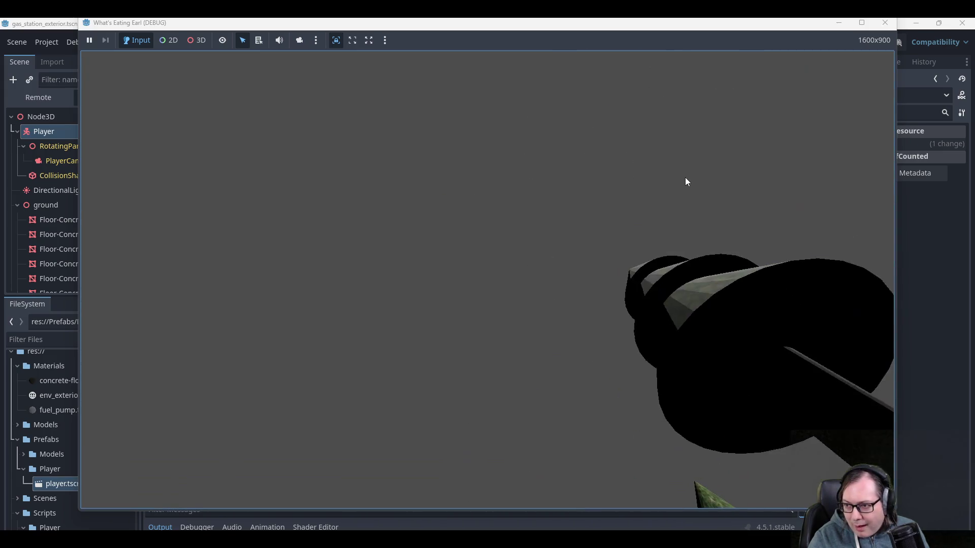
pyautogui.click(884, 23)
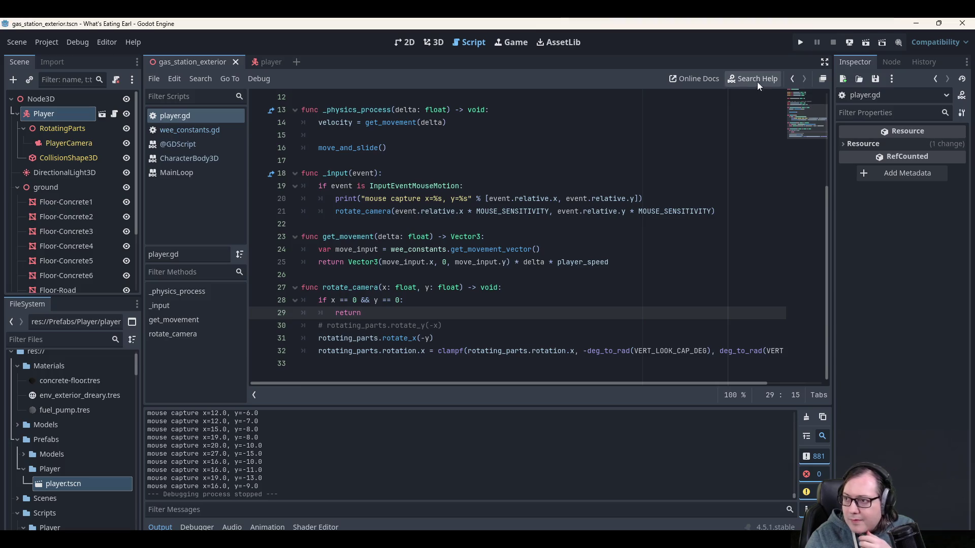
# Comment out the pitch rotation and clamp lines 31–32, then test-run the game.
pyautogui.click(466, 339)
pyautogui.press('Home')
pyautogui.hotkey('ctrl', 'k')
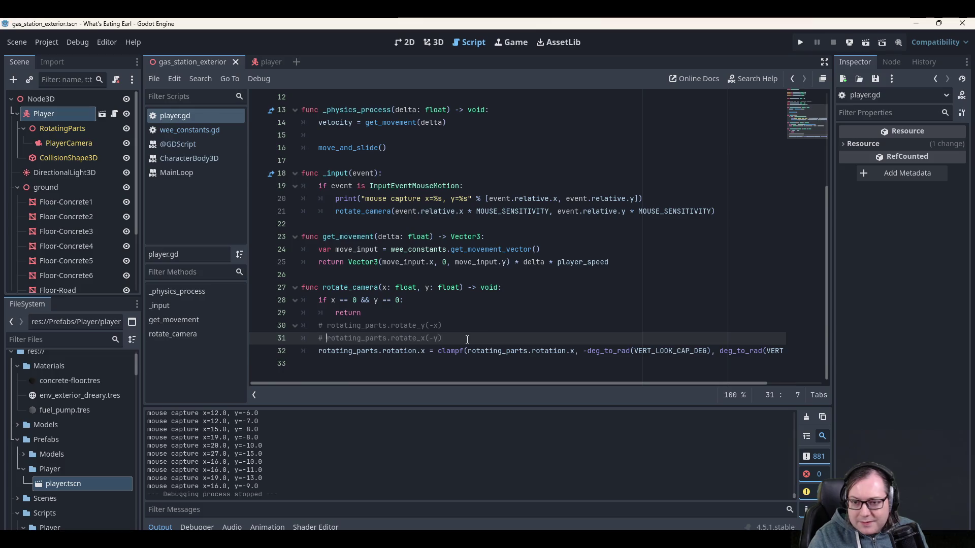
pyautogui.press('Down')
pyautogui.hotkey('ctrl', 'k')
pyautogui.press('End')
pyautogui.press('Up')
pyautogui.press('Down')
pyautogui.press('Home')
pyautogui.press('Home')
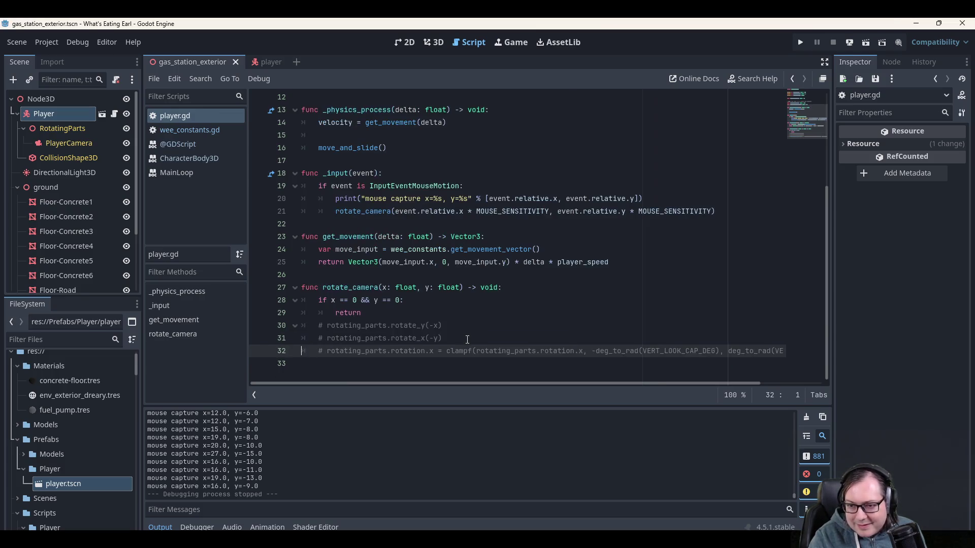
pyautogui.click(804, 43)
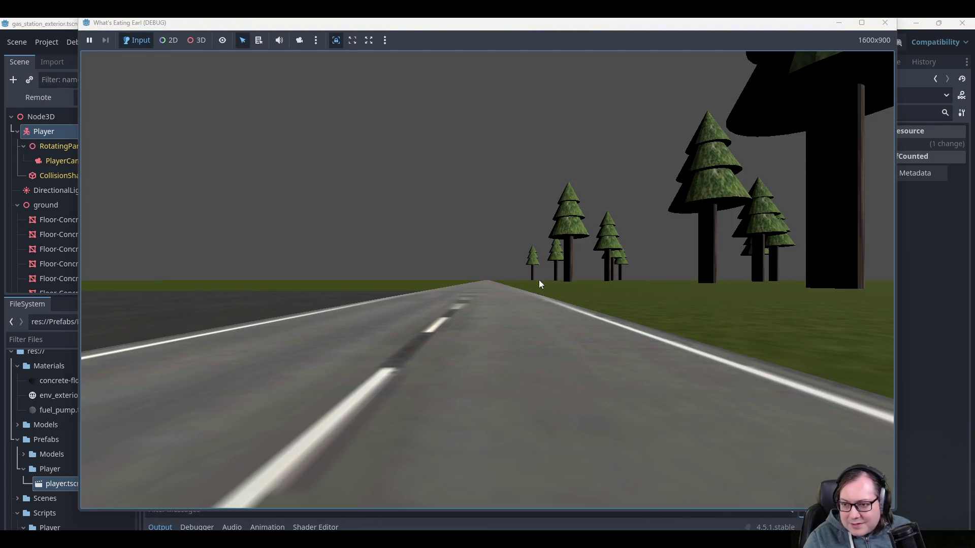
pyautogui.click(886, 25)
# Keep lines 31–32 commented, uncomment the yaw line 30, and save the script.
pyautogui.click(515, 336)
pyautogui.hotkey('shift', 'Down')
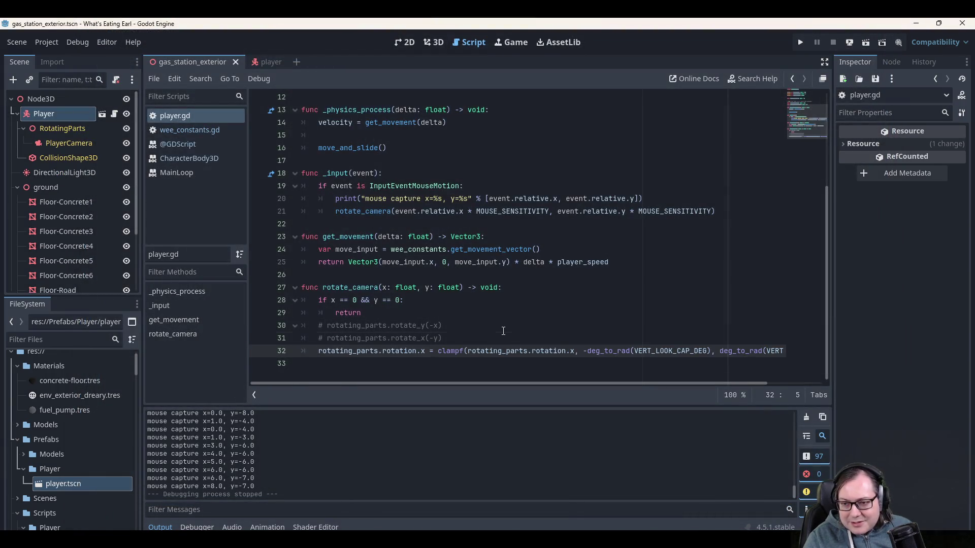
pyautogui.hotkey('ctrl', 'k')
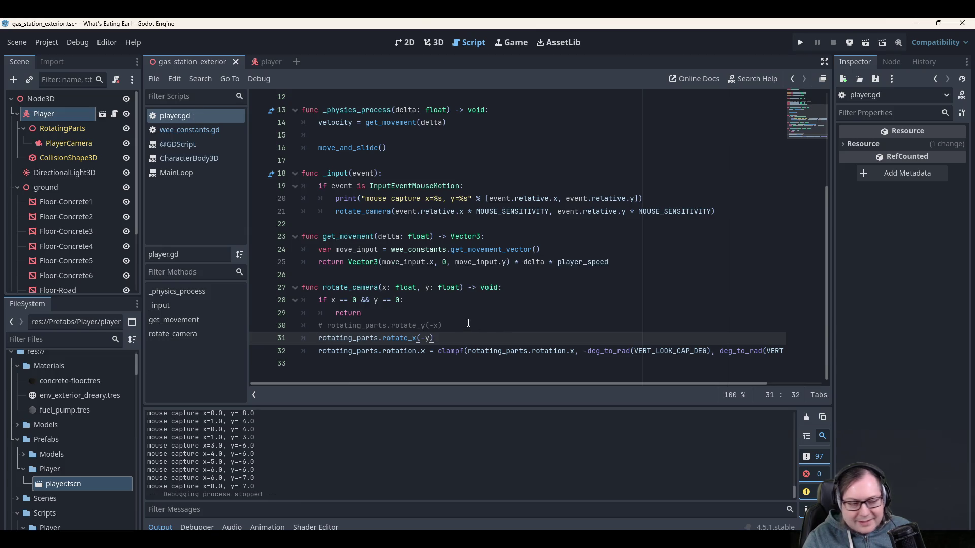
pyautogui.hotkey('ctrl', 'z')
pyautogui.hotkey('ctrl', 'z')
pyautogui.hotkey('ctrl', 'z')
pyautogui.hotkey('ctrl', 'z')
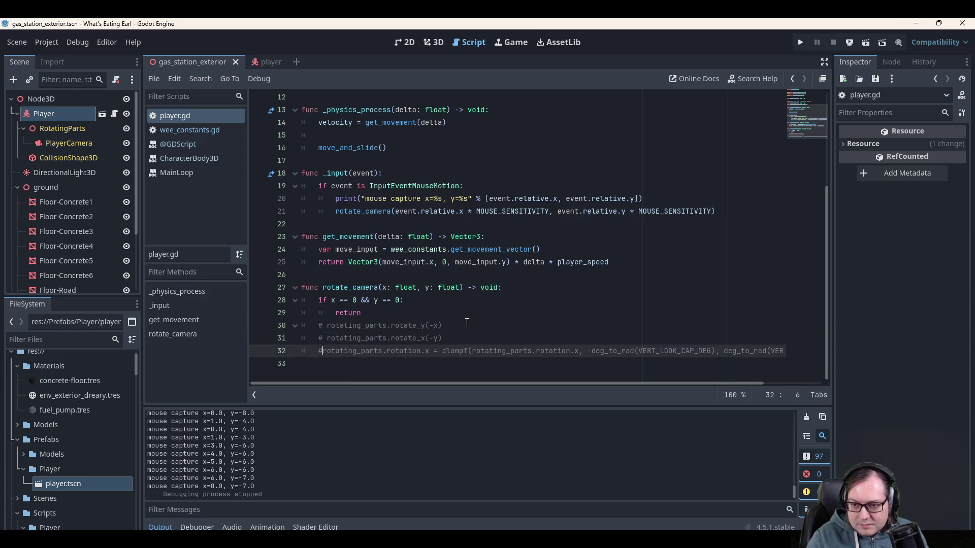
pyautogui.hotkey('ctrl', 'z')
pyautogui.press('End')
pyautogui.press('Up')
pyautogui.press('Down')
pyautogui.hotkey('ctrl', 's')
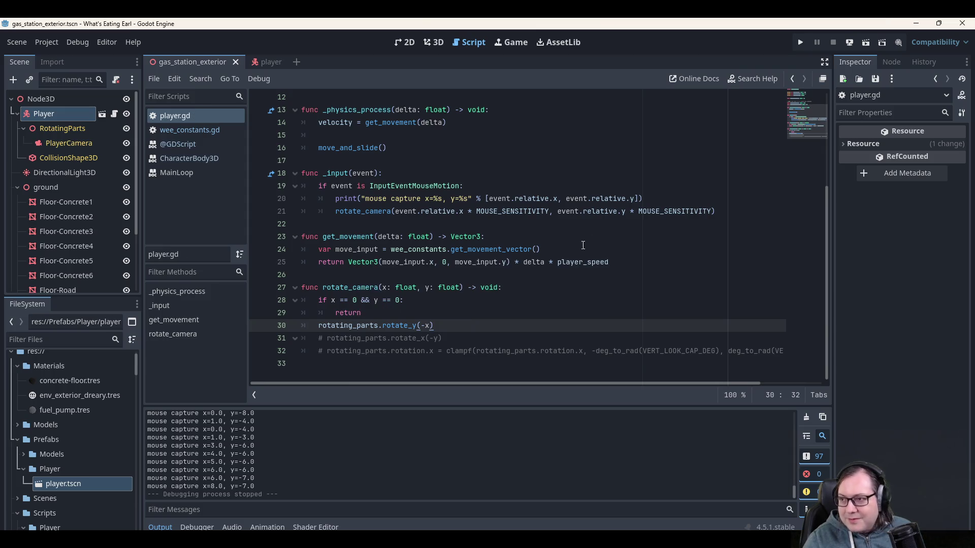
pyautogui.click(801, 40)
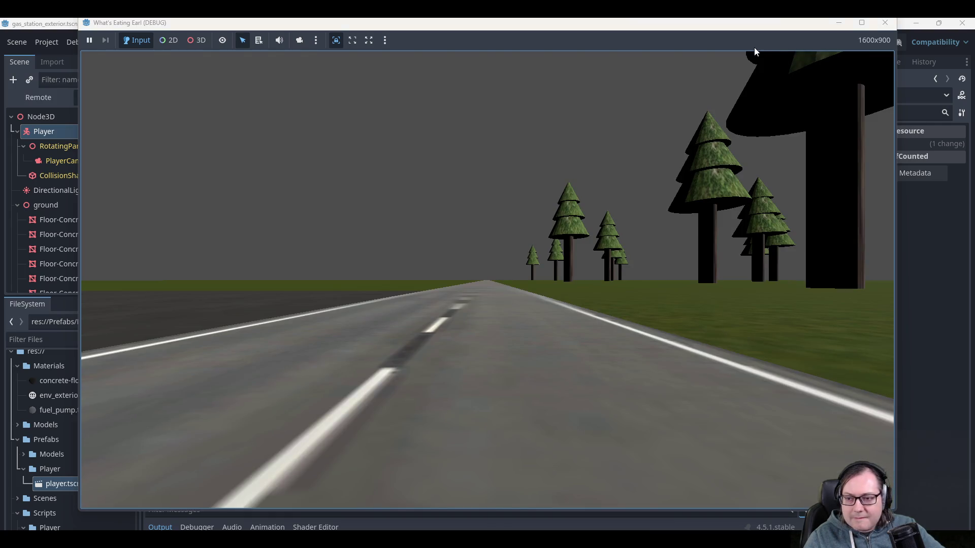
pyautogui.moveTo(720, 68)
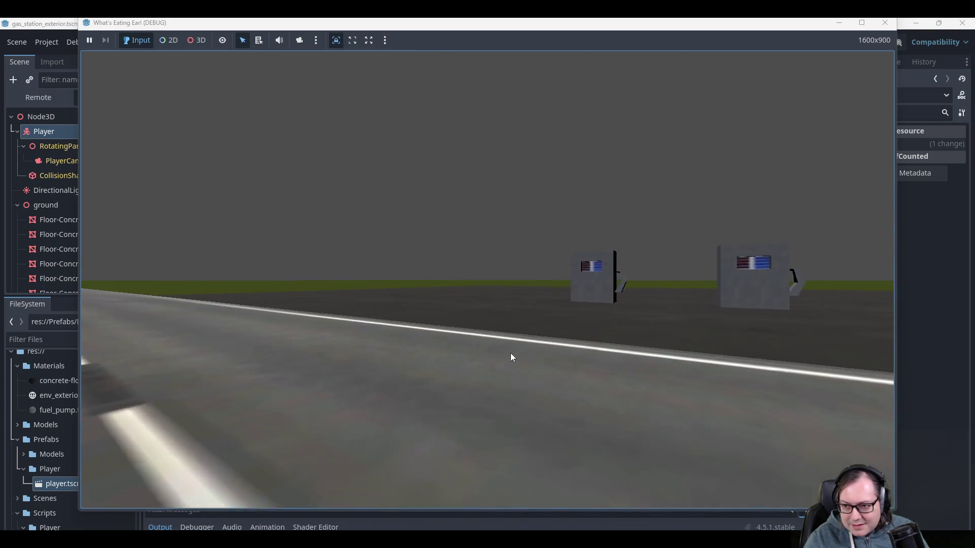
pyautogui.press('w')
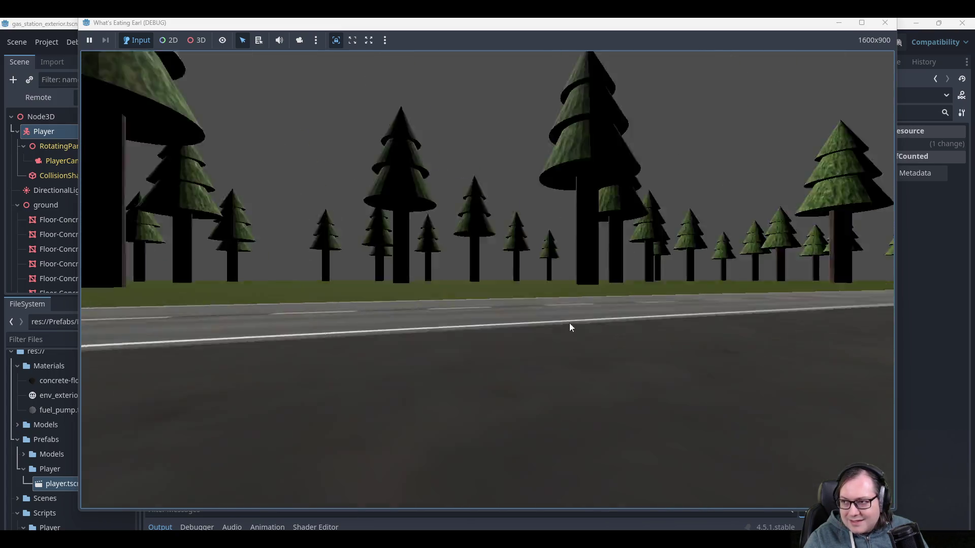
pyautogui.click(893, 25)
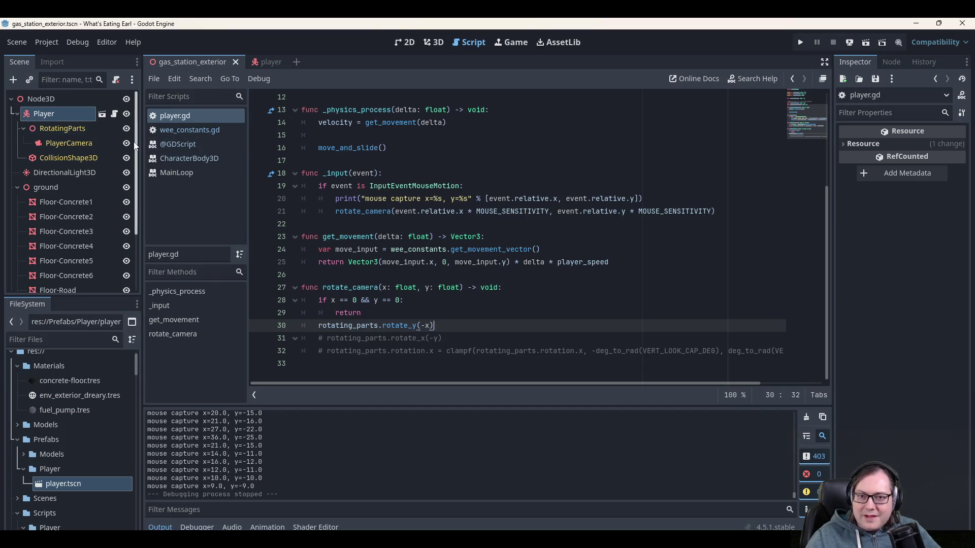
pyautogui.click(261, 62)
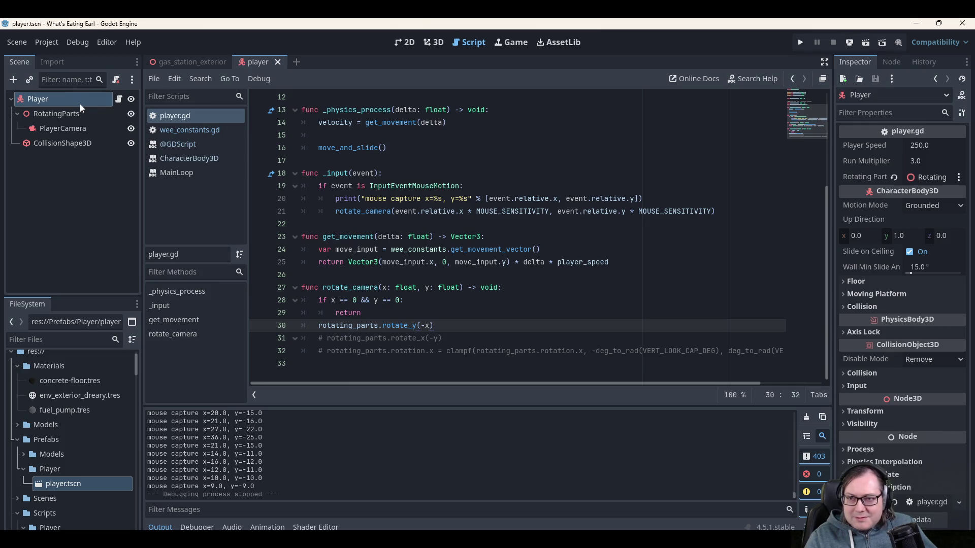
# Assign the Player node to Rotating Parts in the Inspector and test-run the game.
pyautogui.moveTo(37, 99)
pyautogui.mouseDown()
pyautogui.moveTo(700, 192)
pyautogui.moveTo(935, 198)
pyautogui.moveTo(939, 180)
pyautogui.mouseUp()
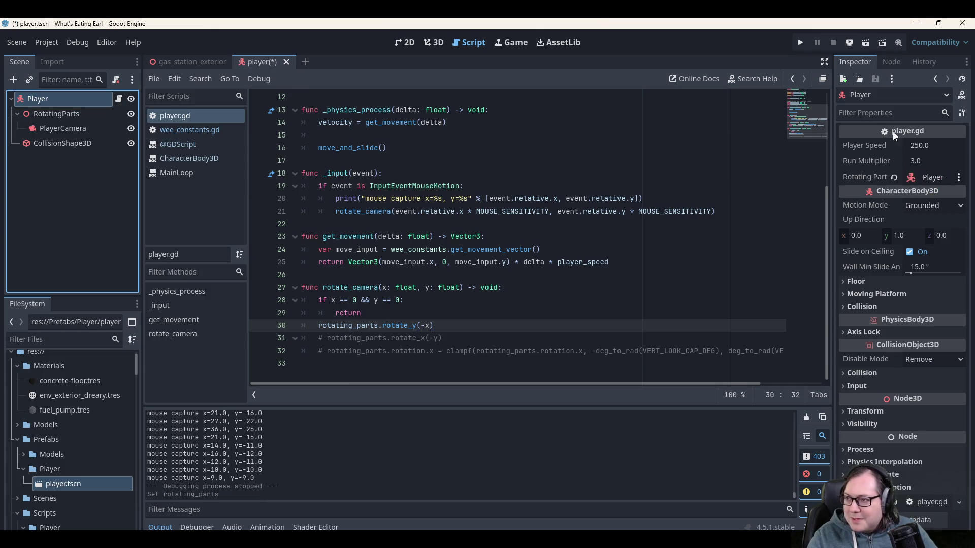
pyautogui.click(802, 42)
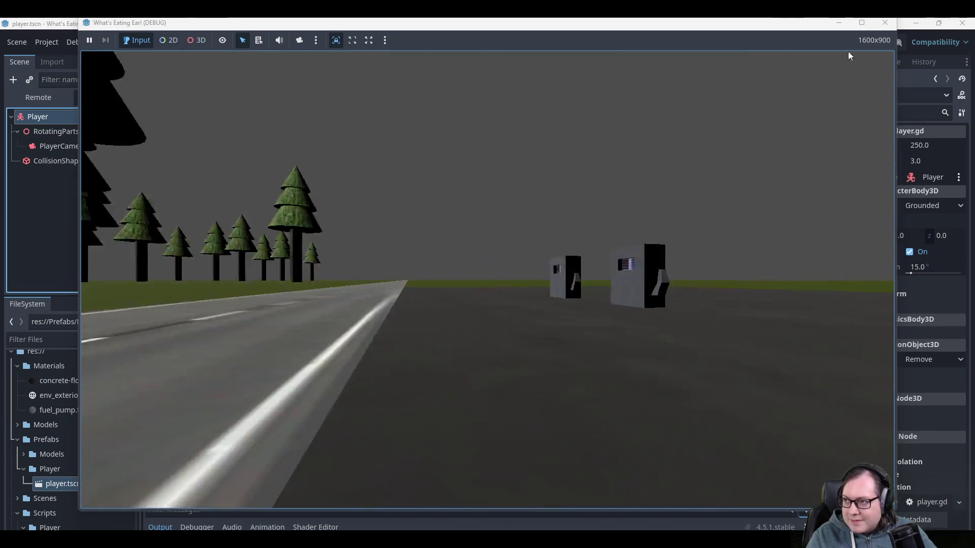
pyautogui.click(893, 22)
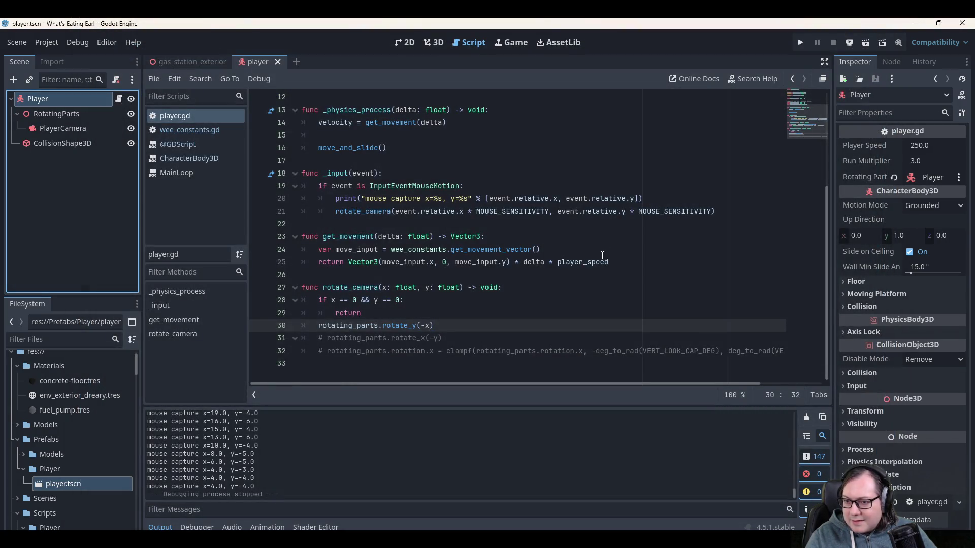
pyautogui.click(641, 252)
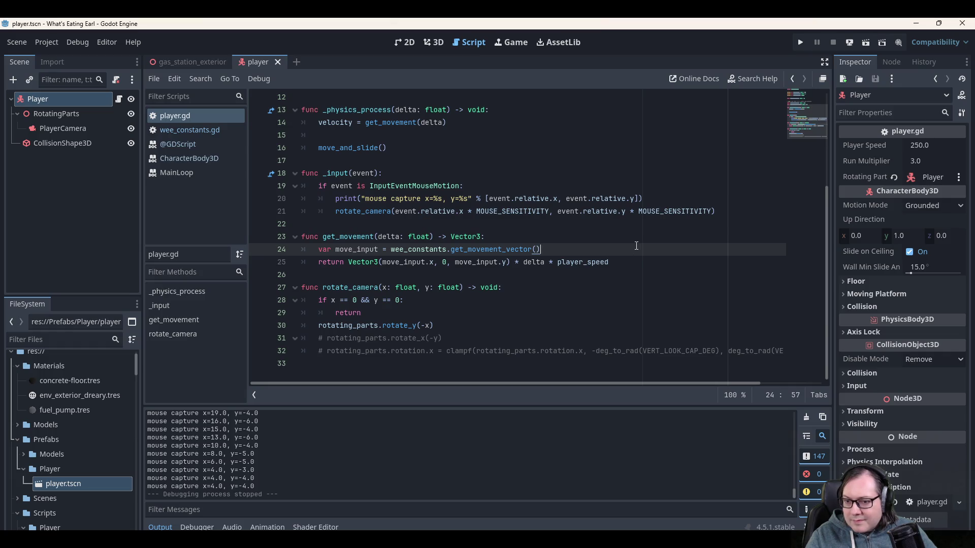
# Assign the RotatingParts node to the Rotating Part property and save the player scene.
pyautogui.scroll(4, 635, 245)
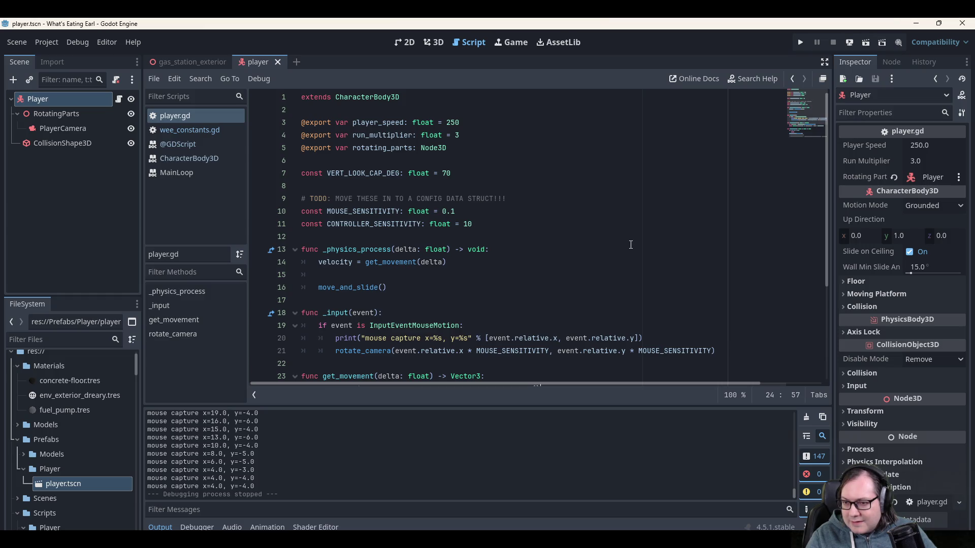
pyautogui.scroll(-4, 617, 243)
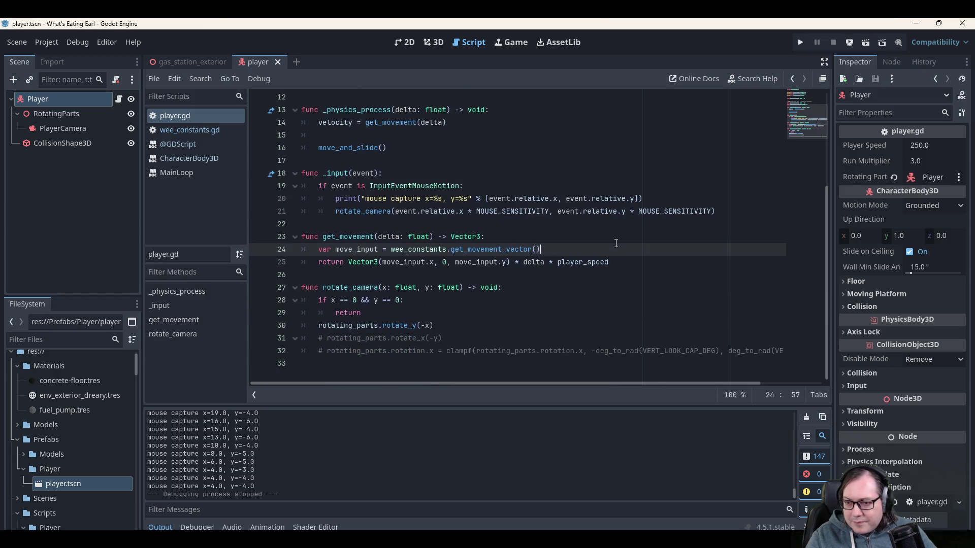
pyautogui.scroll(4, 615, 242)
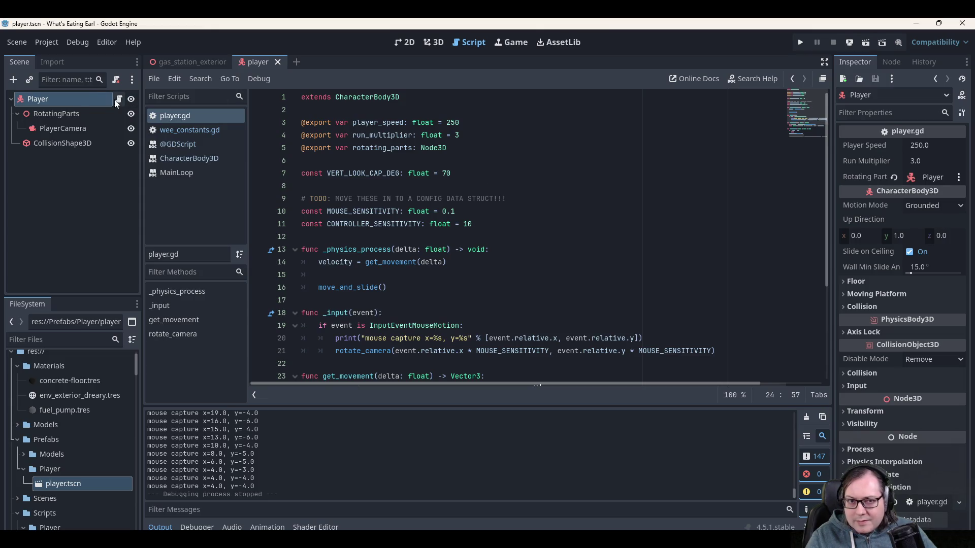
pyautogui.moveTo(228, 59)
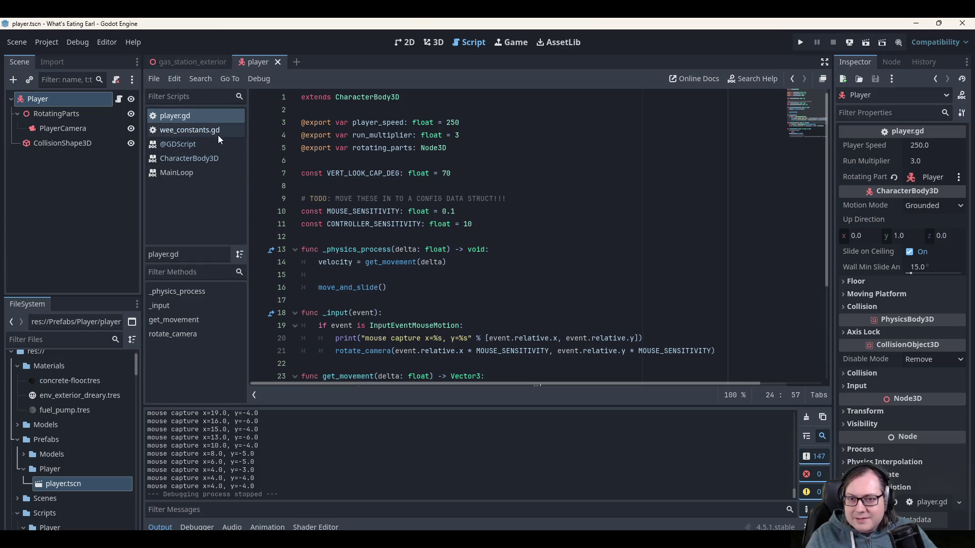
pyautogui.click(440, 43)
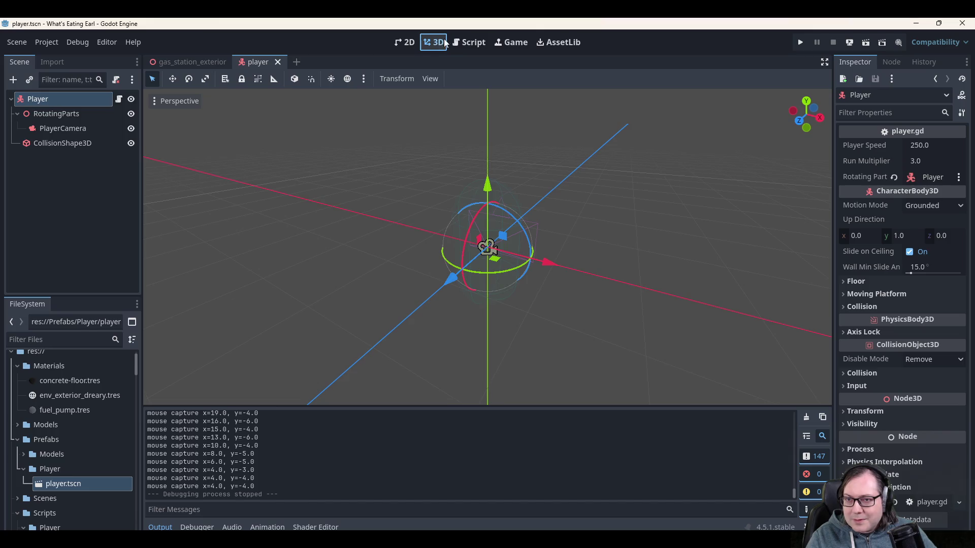
pyautogui.click(468, 43)
pyautogui.moveTo(56, 113); pyautogui.dragTo(917, 177)
pyautogui.hotkey('ctrl', 's')
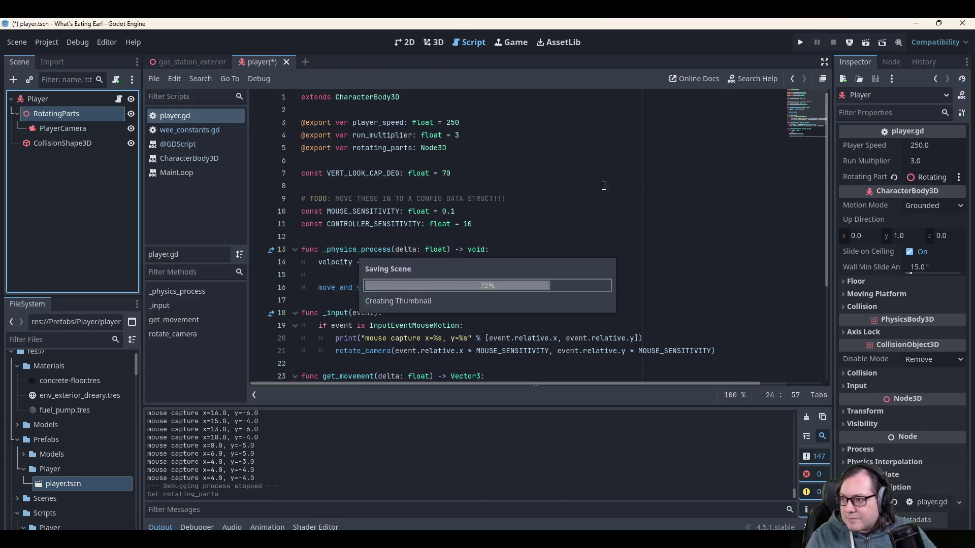
# Scroll through player.gd to review the rotate_camera call in _physics_process.
pyautogui.click(513, 162)
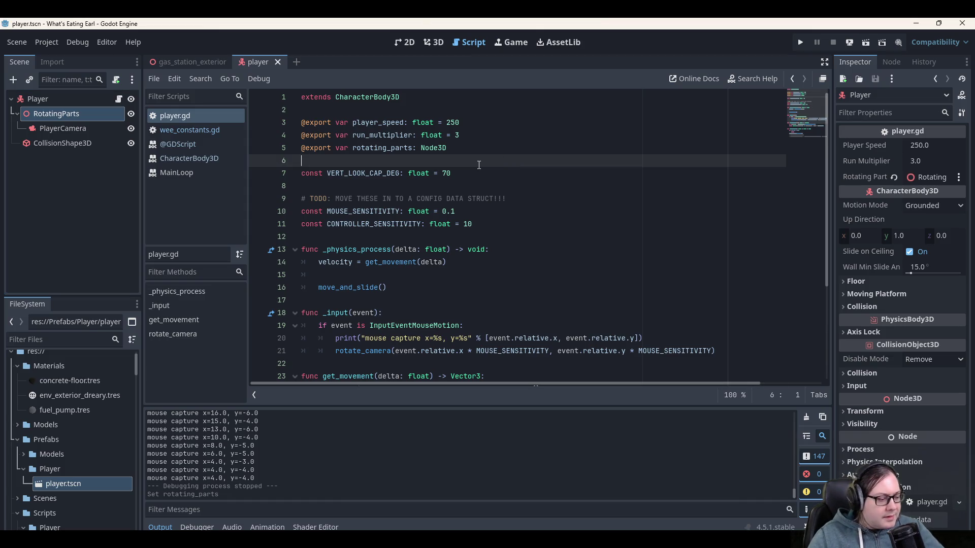
pyautogui.scroll(-2, 525, 186)
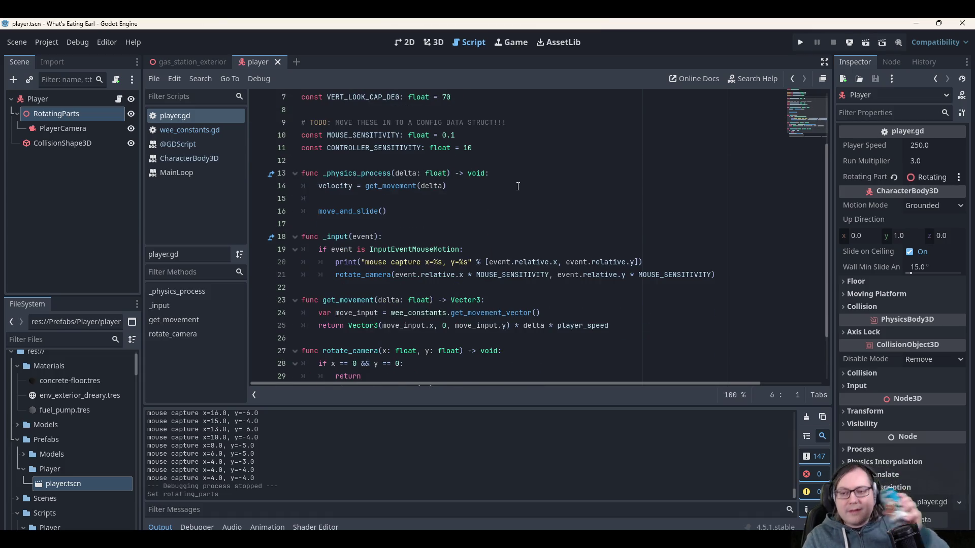
pyautogui.scroll(-2, 506, 189)
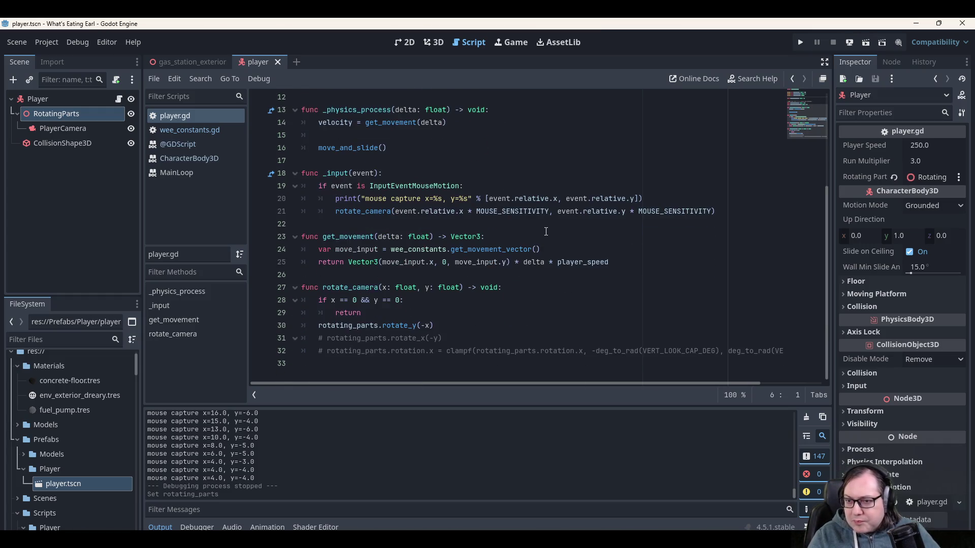
pyautogui.scroll(3, 535, 229)
pyautogui.scroll(-3, 508, 234)
pyautogui.scroll(3, 453, 244)
pyautogui.scroll(-3, 452, 244)
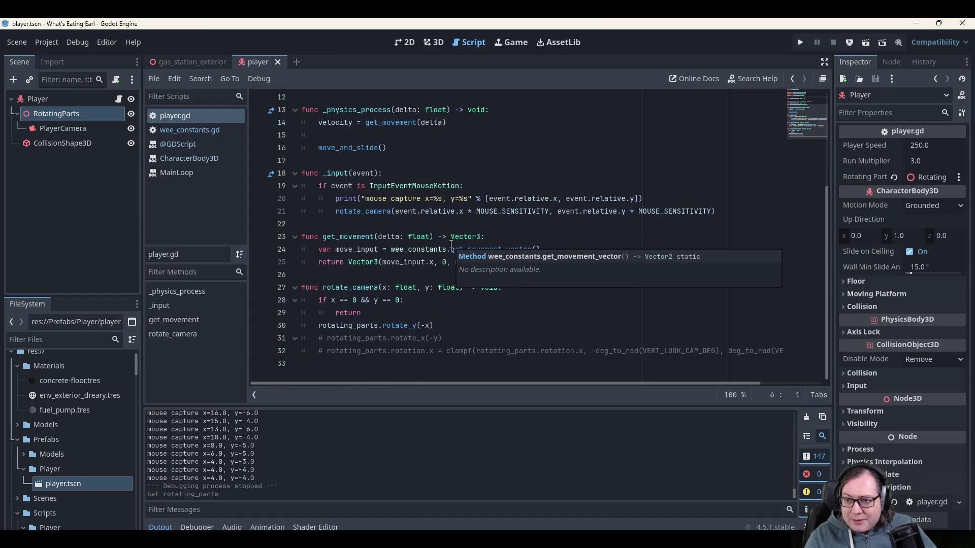
pyautogui.click(372, 212)
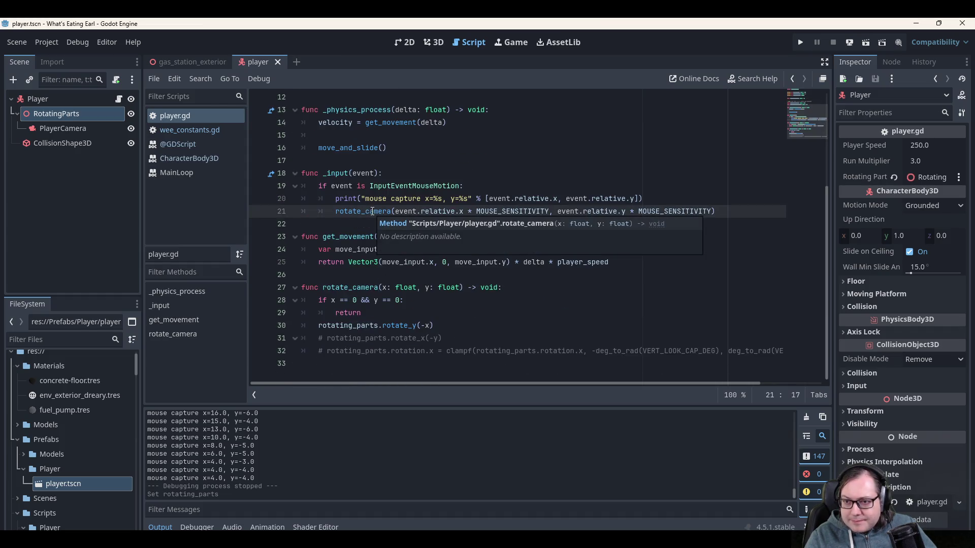
pyautogui.click(525, 136)
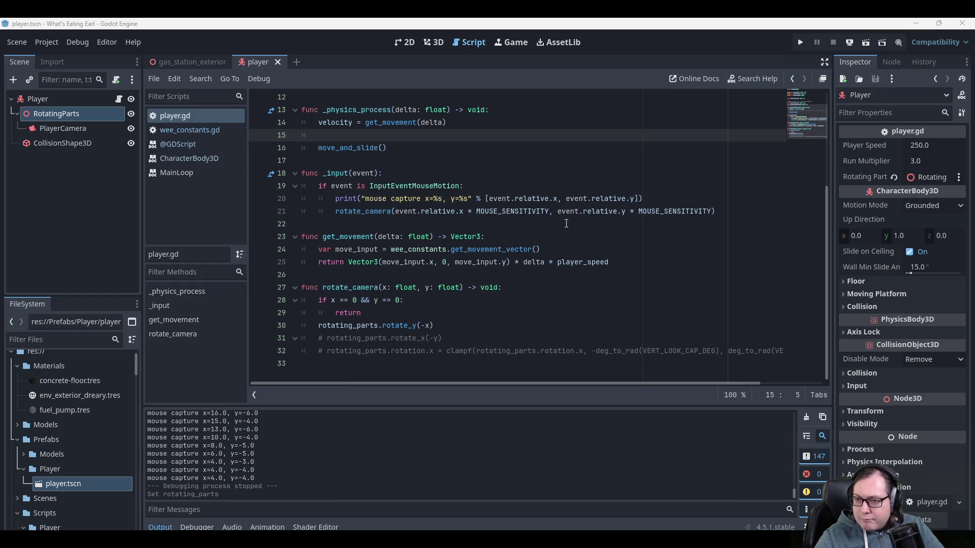
pyautogui.scroll(3, 560, 229)
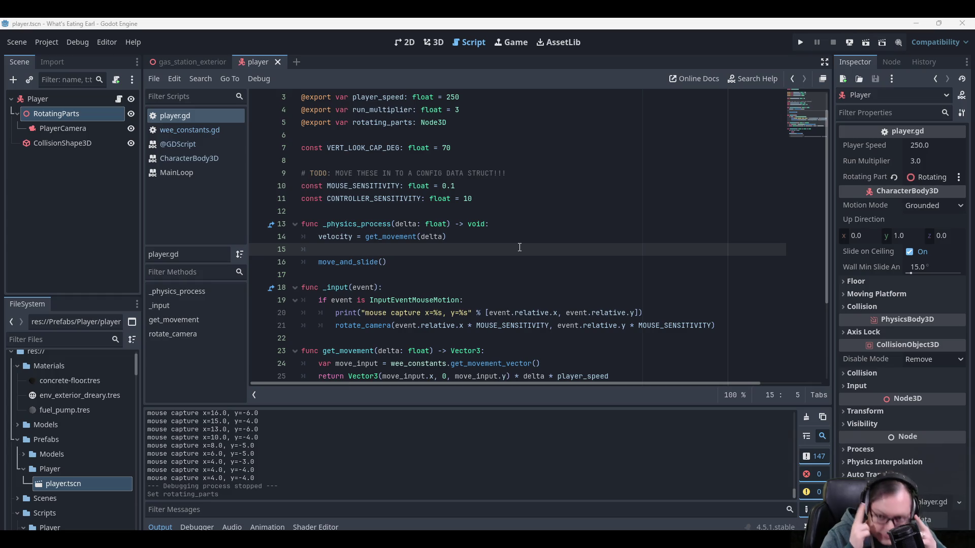
pyautogui.scroll(-1, 519, 248)
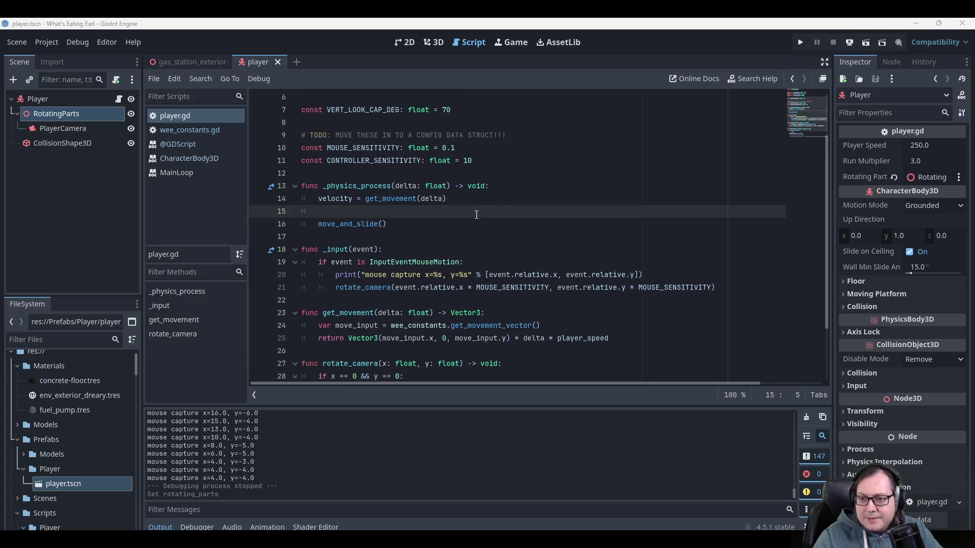
pyautogui.click(506, 194)
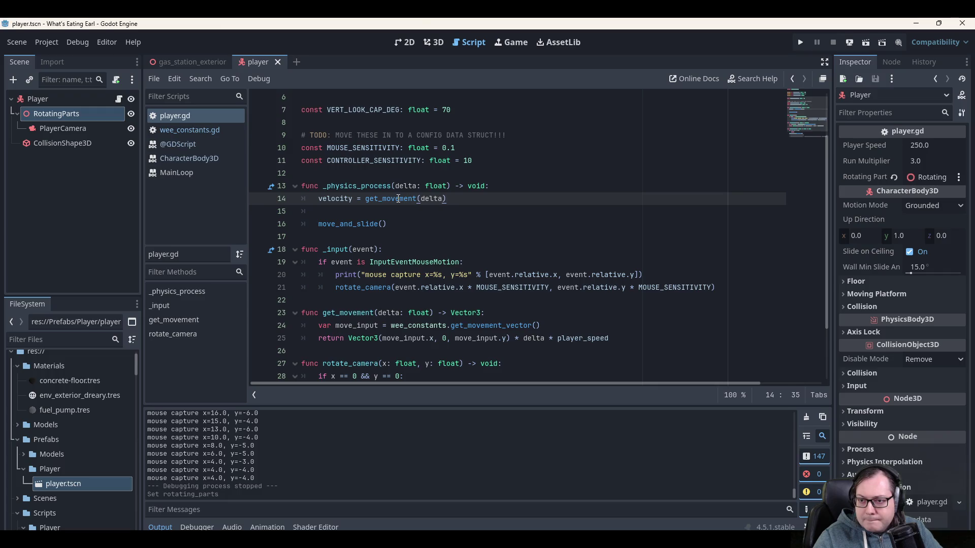
pyautogui.scroll(-1, 398, 204)
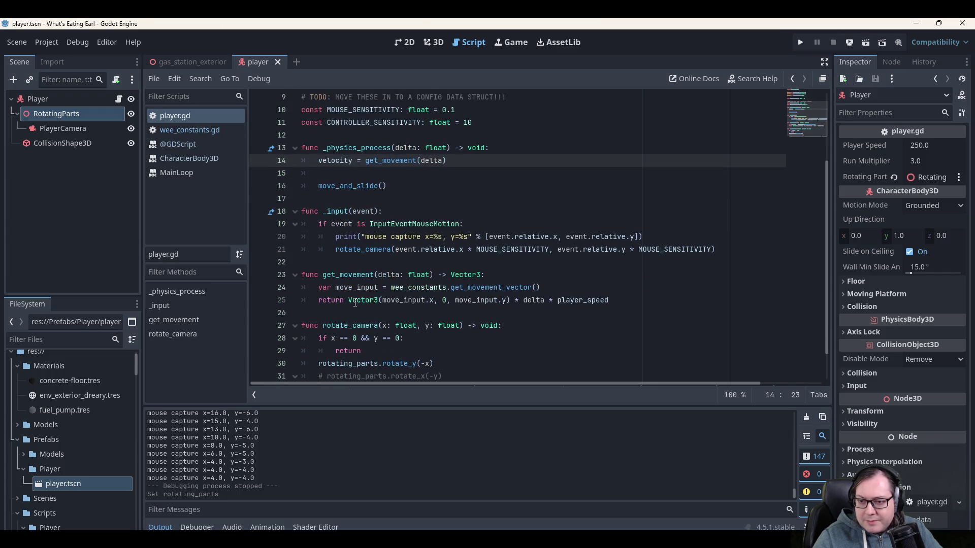
# Replace 'return' on line 25 with 'var move_input_3d' and open a new line below.
pyautogui.click(348, 300)
pyautogui.hotkey('ctrl', 'shift', 'Left')
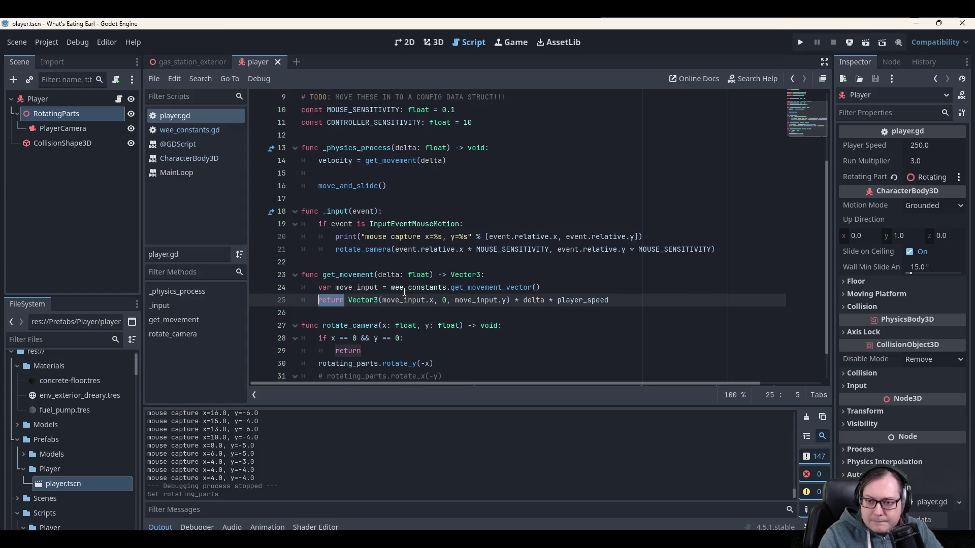
pyautogui.write('var ')
pyautogui.write('move_input')
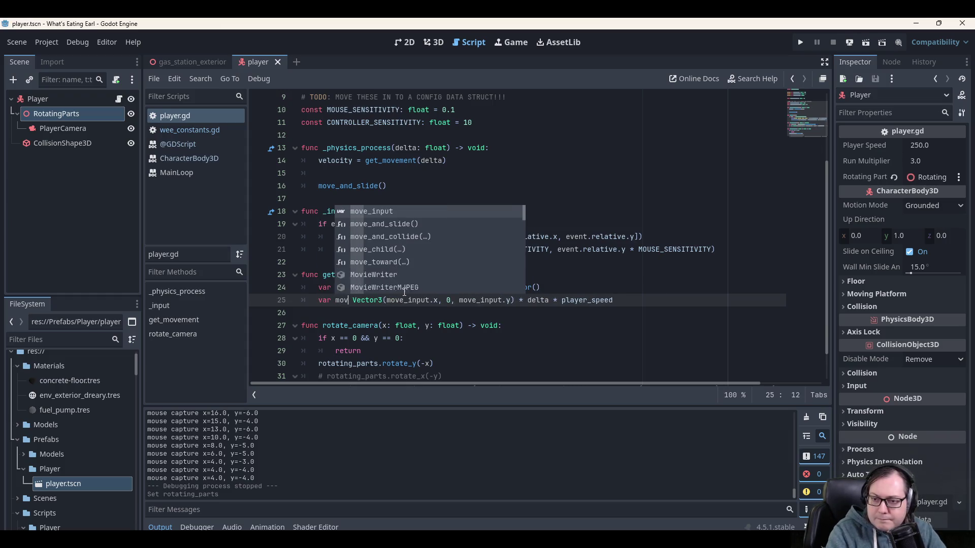
pyautogui.write('_3d')
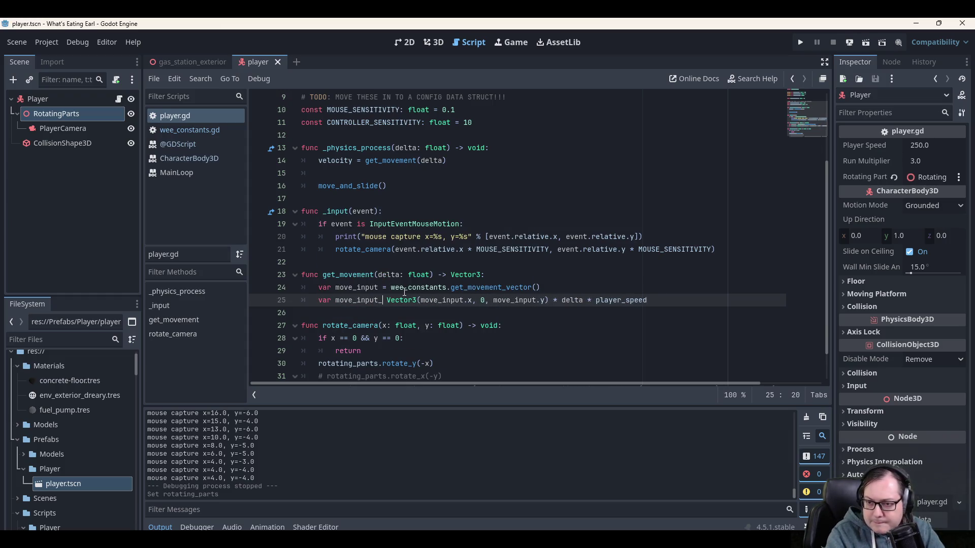
pyautogui.press('End')
pyautogui.press('Return')
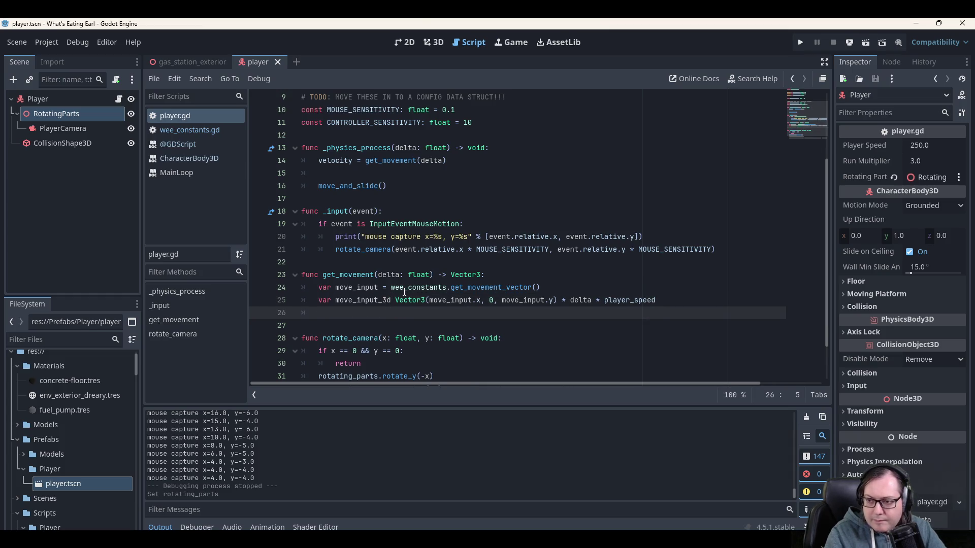
# Rename the variable to move_input_total = and return to the new blank line 26.
pyautogui.press('Up')
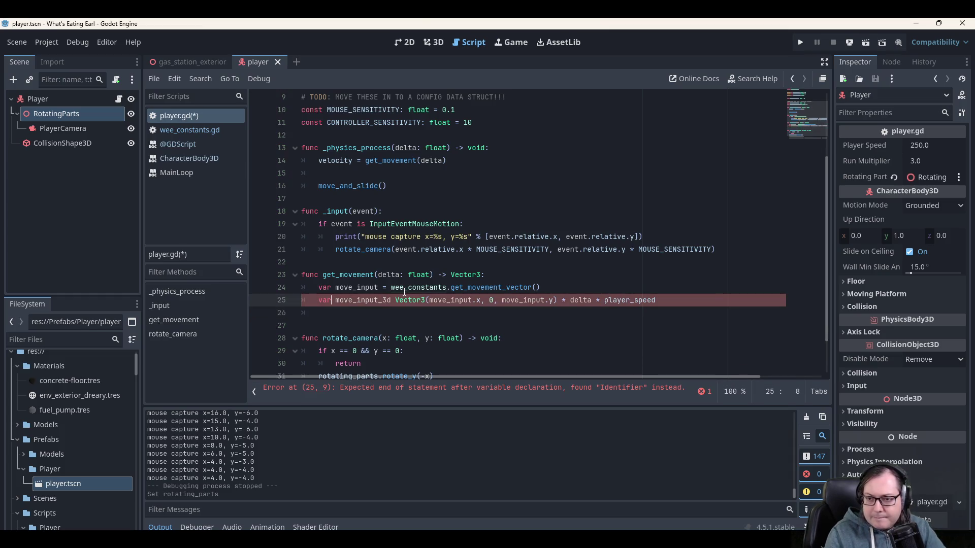
pyautogui.press('BackSpace')
pyautogui.press('BackSpace')
pyautogui.write('raw')
pyautogui.press('End')
pyautogui.press('Home')
pyautogui.hotkey('ctrl', 'Right')
pyautogui.hotkey('ctrl', 'Right')
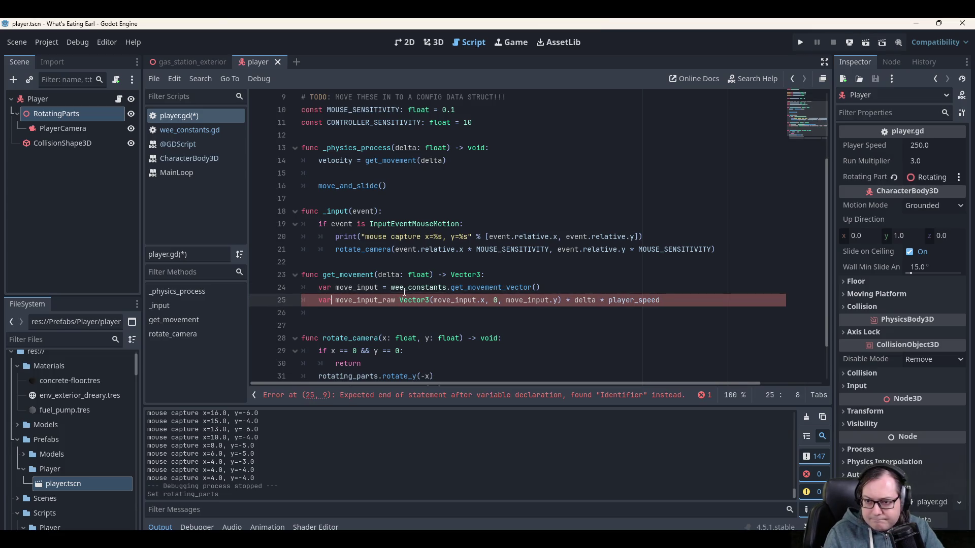
pyautogui.hotkey('shift', 'Left')
pyautogui.hotkey('shift', 'Left')
pyautogui.hotkey('shift', 'Left')
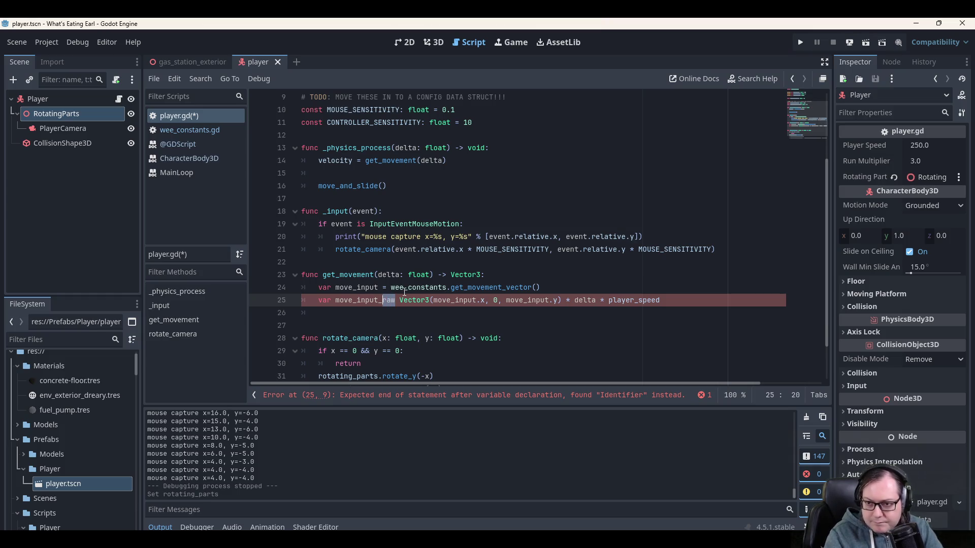
pyautogui.write('total')
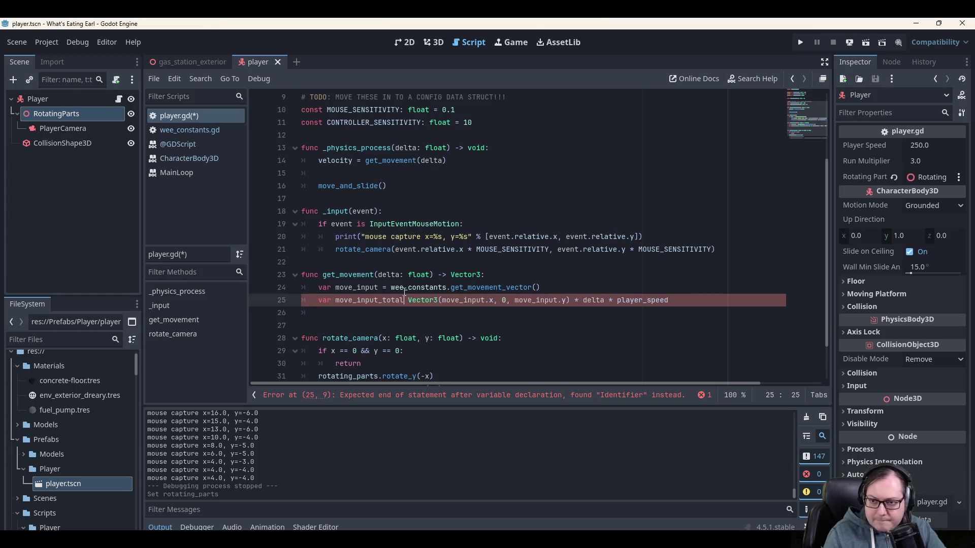
pyautogui.write(' =')
pyautogui.press('End')
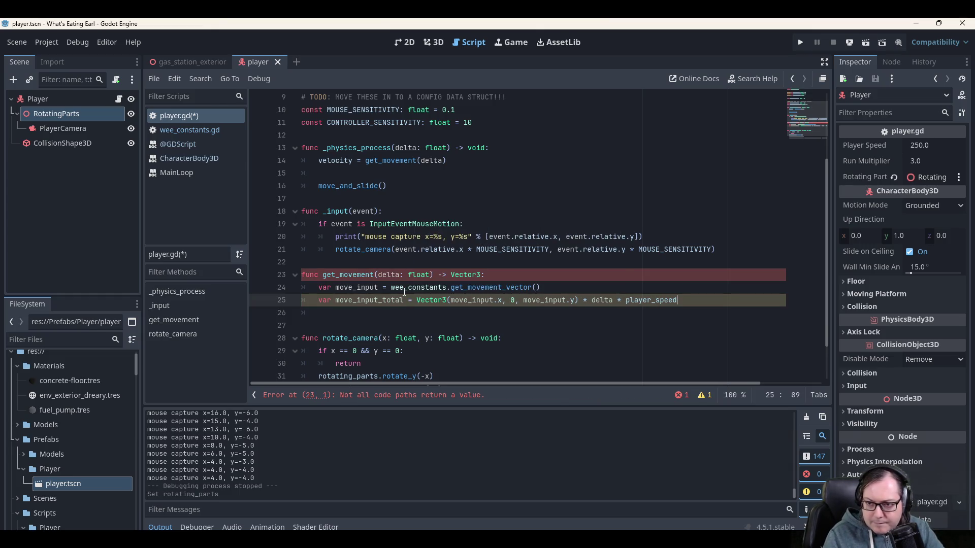
pyautogui.press('Home')
pyautogui.press('Home')
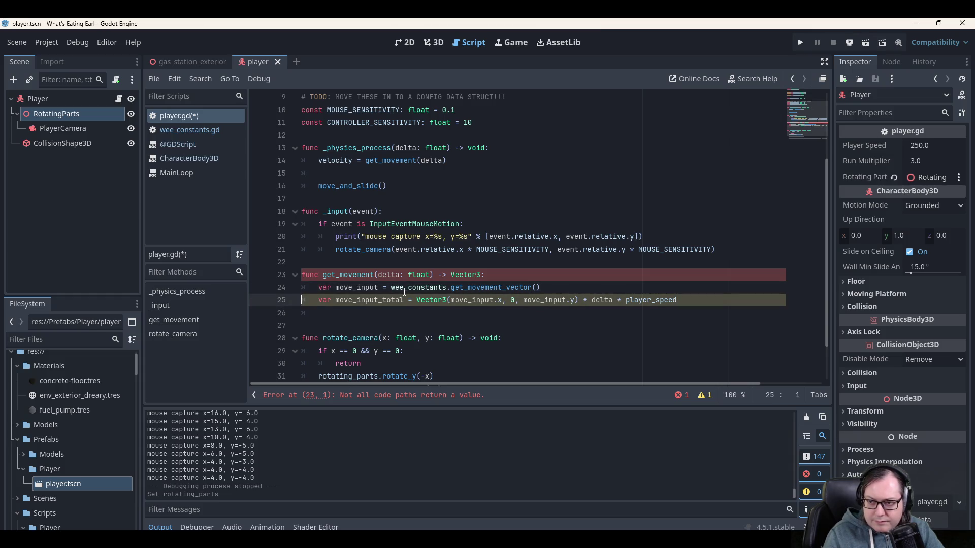
pyautogui.press('Down')
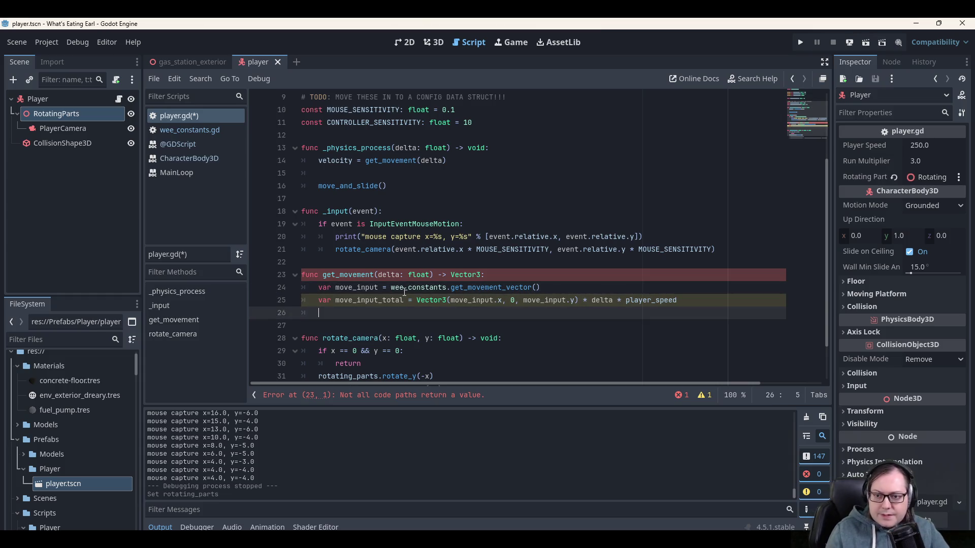
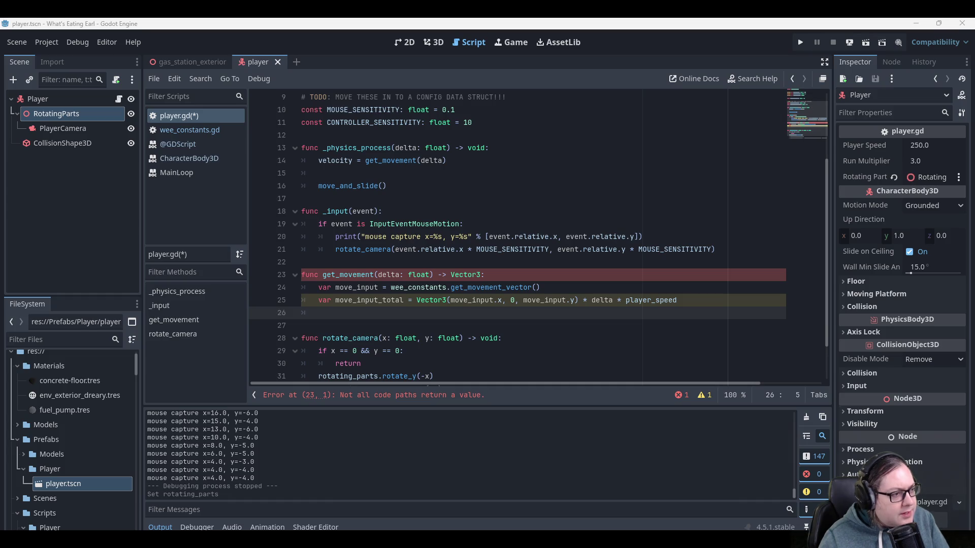
# Start a new line 26 with move_input_total.rotated( copied from the variable above.
pyautogui.doubleClick(369, 300)
pyautogui.hotkey('ctrl', 'c')
pyautogui.press('End')
pyautogui.press('Return')
pyautogui.hotkey('ctrl', 'v')
pyautogui.write('.rot')
pyautogui.press('Return')
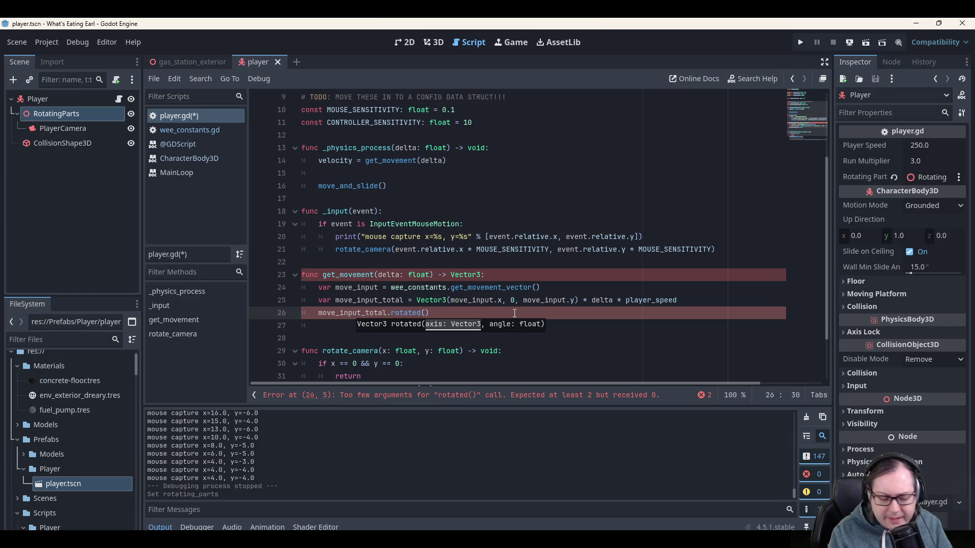
# Pass Vector3.UP and rotating_parts. as the rotated() arguments.
pyautogui.write('Vector.')
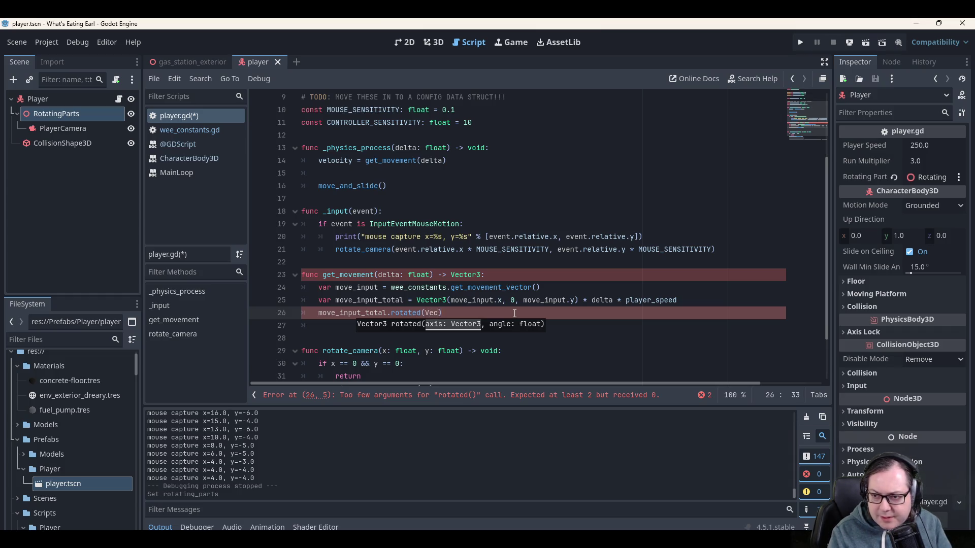
pyautogui.write('.')
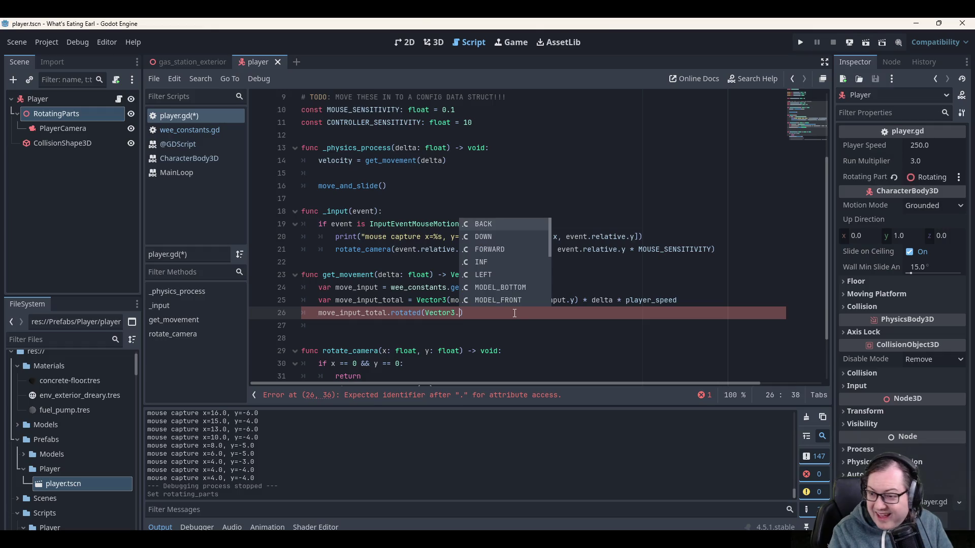
pyautogui.write('UP,')
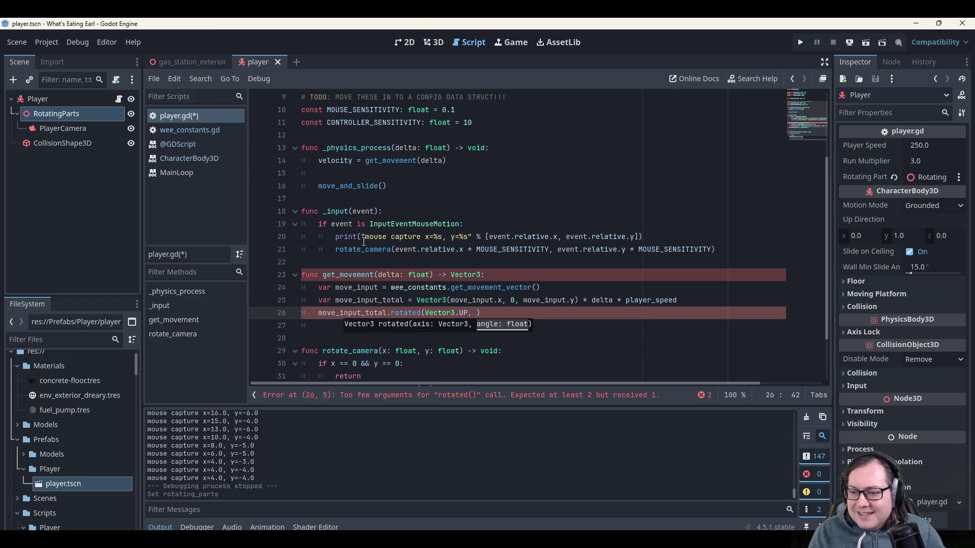
pyautogui.scroll(-2, 363, 242)
pyautogui.write('ropt')
pyautogui.press('BackSpace')
pyautogui.press('BackSpace')
pyautogui.write('tat')
pyautogui.press('Down')
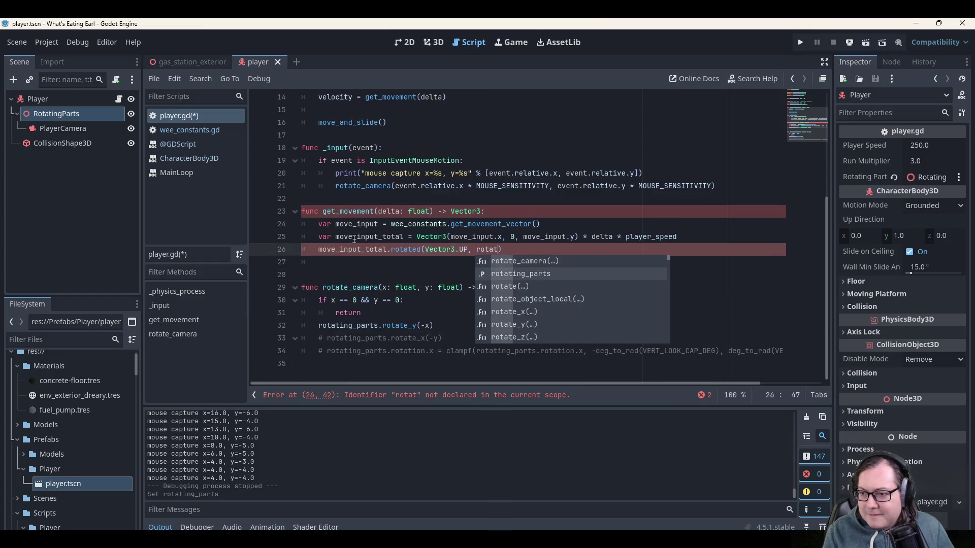
pyautogui.press('Return')
pyautogui.write('.')
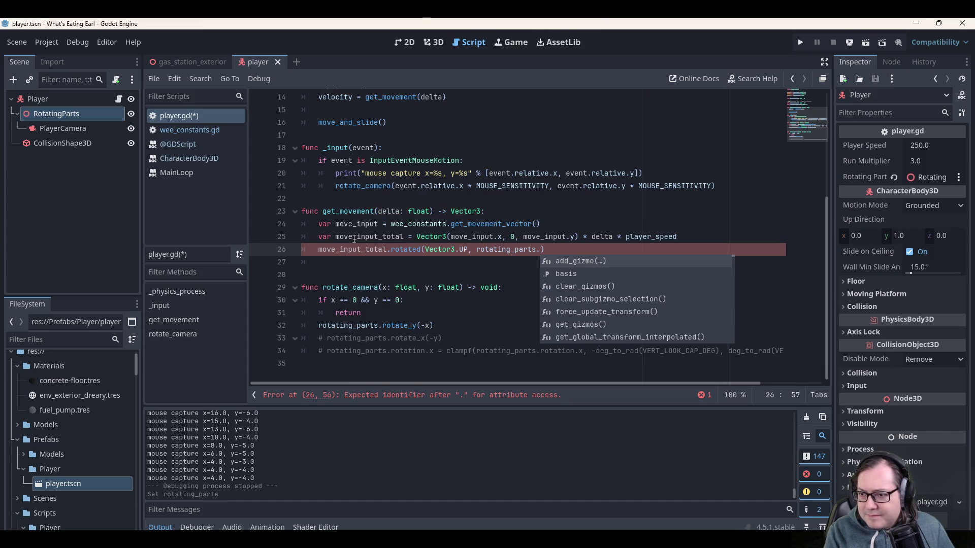
# Browse rotating_parts members to find global_rotation versus global_rotation_degrees.
pyautogui.press('Down')
pyautogui.press('Down')
pyautogui.press('Down')
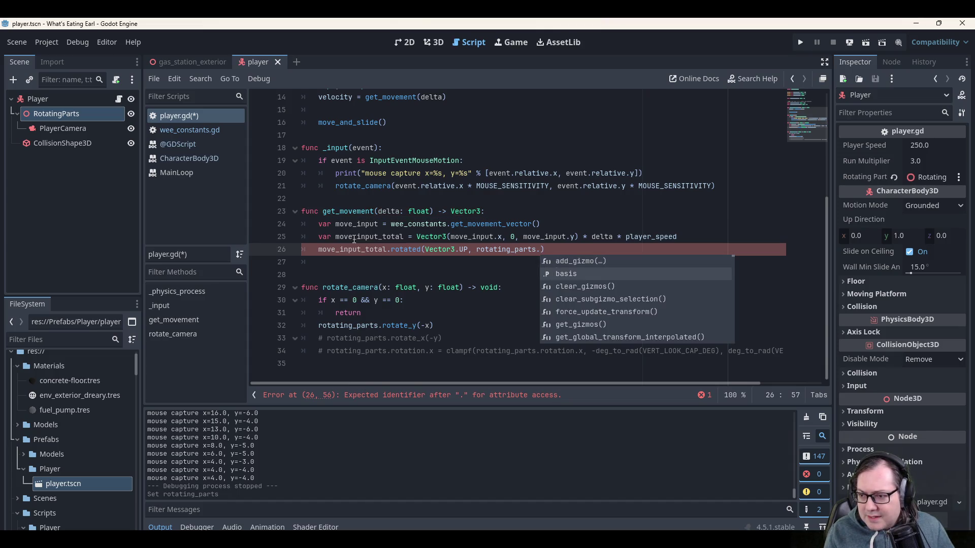
pyautogui.press('Down')
pyautogui.press('Down')
pyautogui.press('Down')
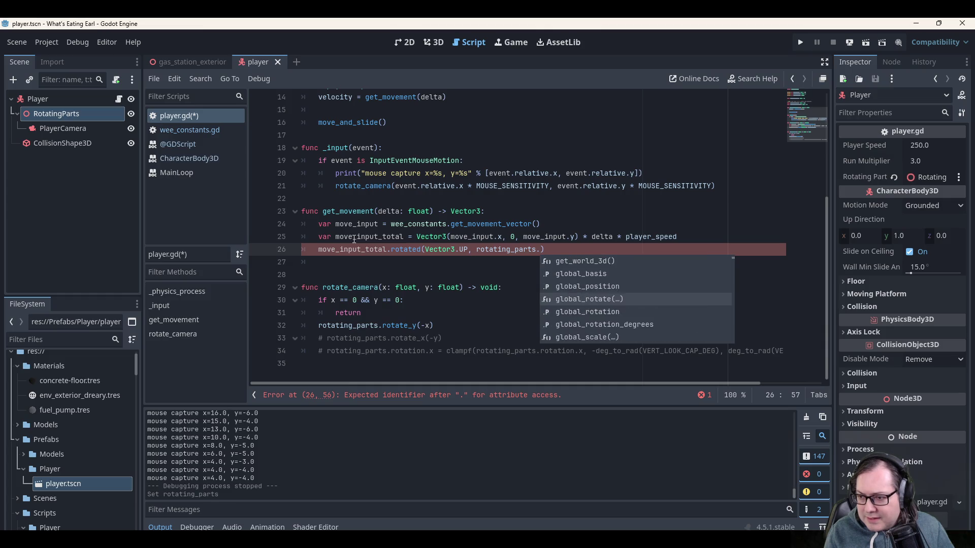
pyautogui.press('Up')
pyautogui.press('Down')
pyautogui.press('Up')
pyautogui.press('Down')
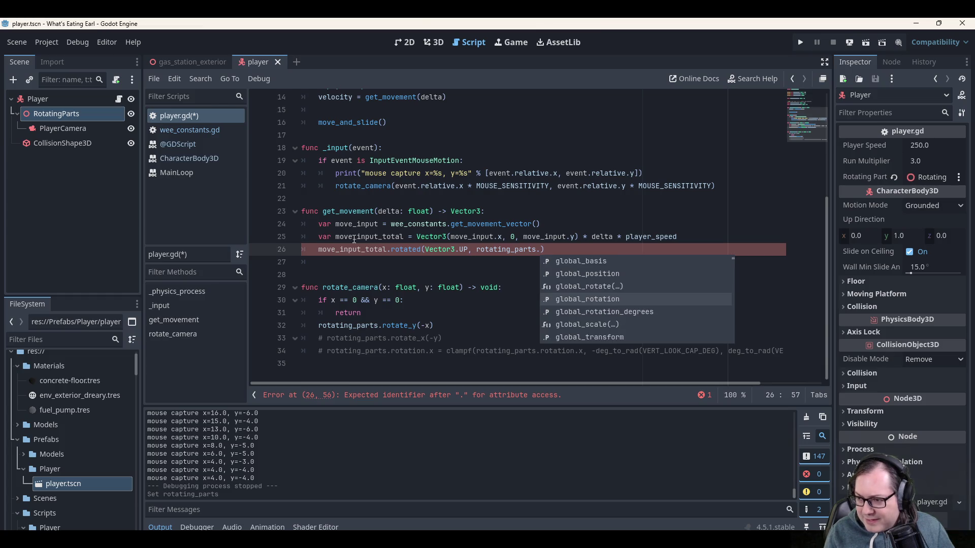
pyautogui.press('Down')
pyautogui.press('Up')
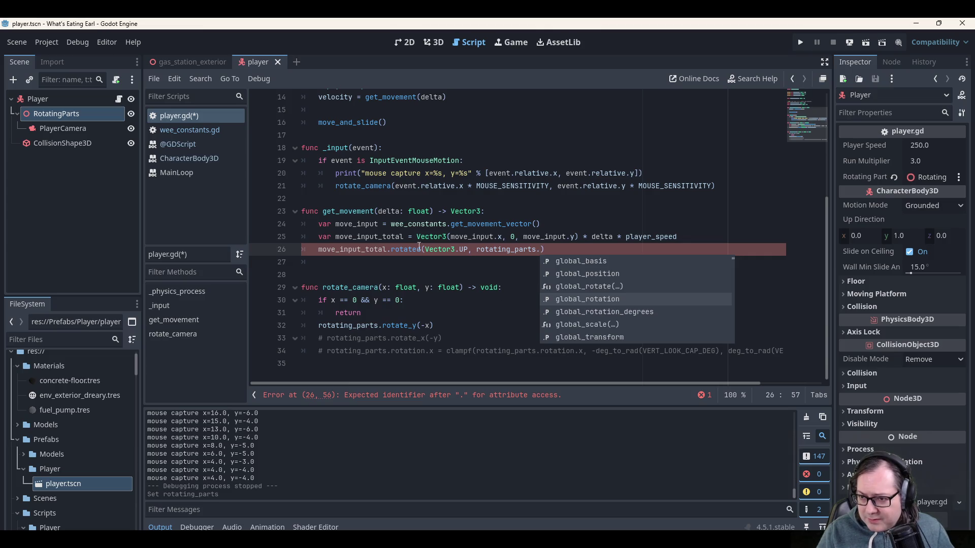
pyautogui.moveTo(407, 248)
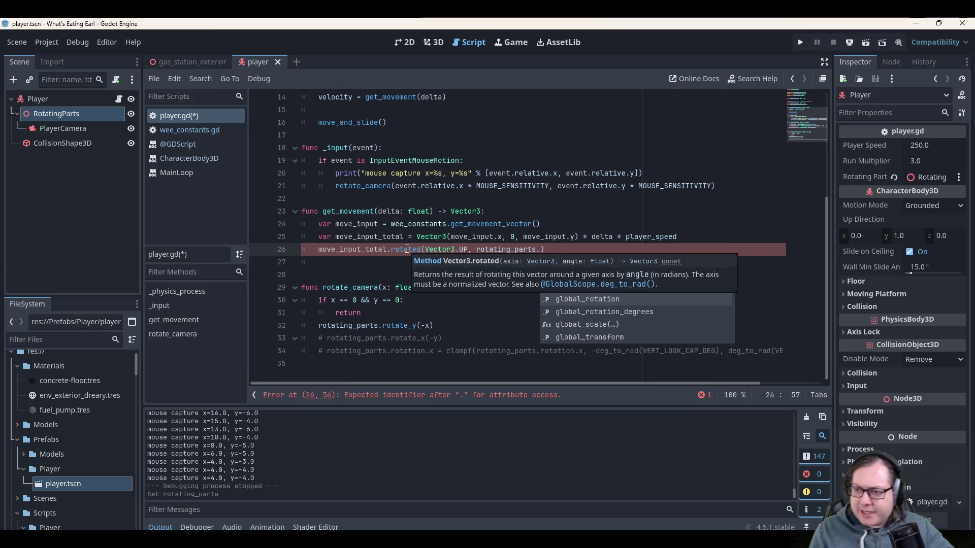
# Complete the rotation angle as rotating_parts.global_rotation.y.
pyautogui.press('Return')
pyautogui.write('.')
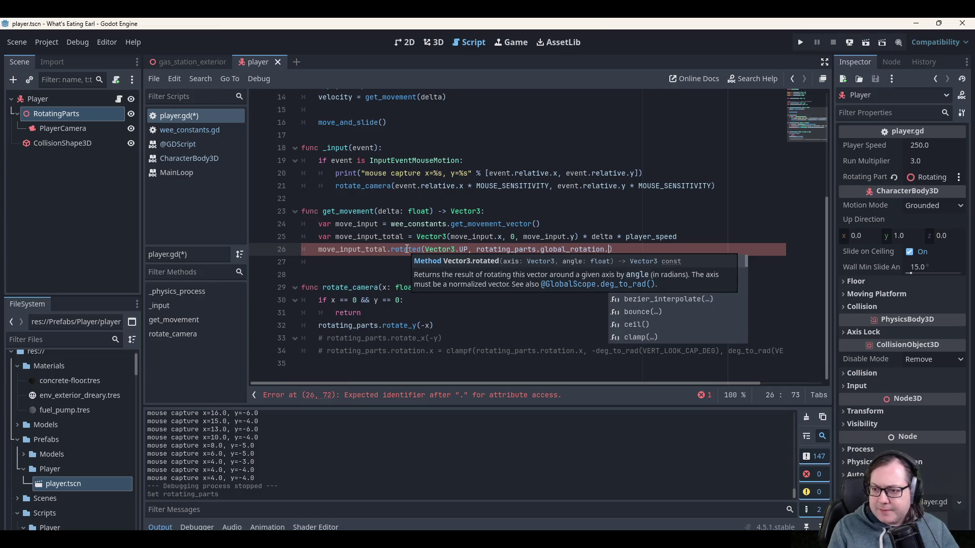
pyautogui.write('y')
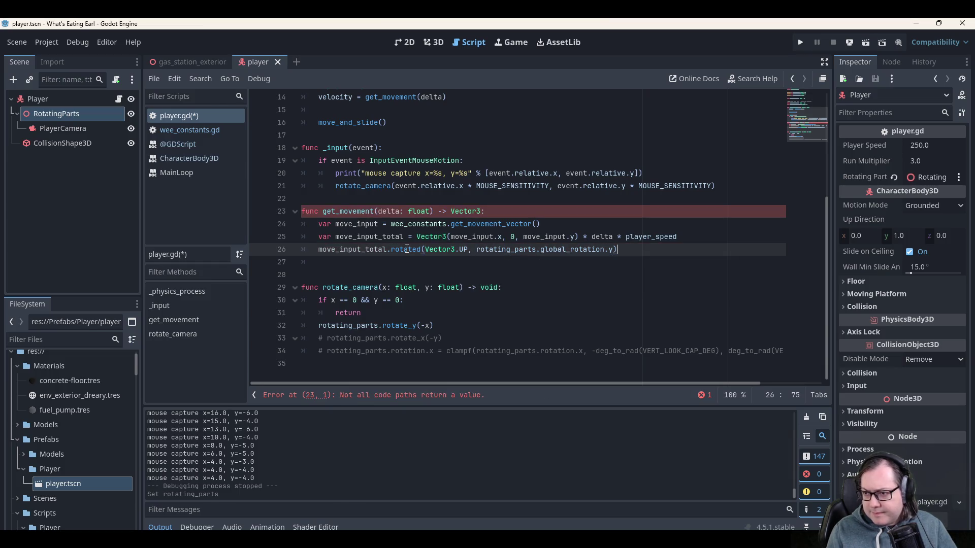
pyautogui.press('Left')
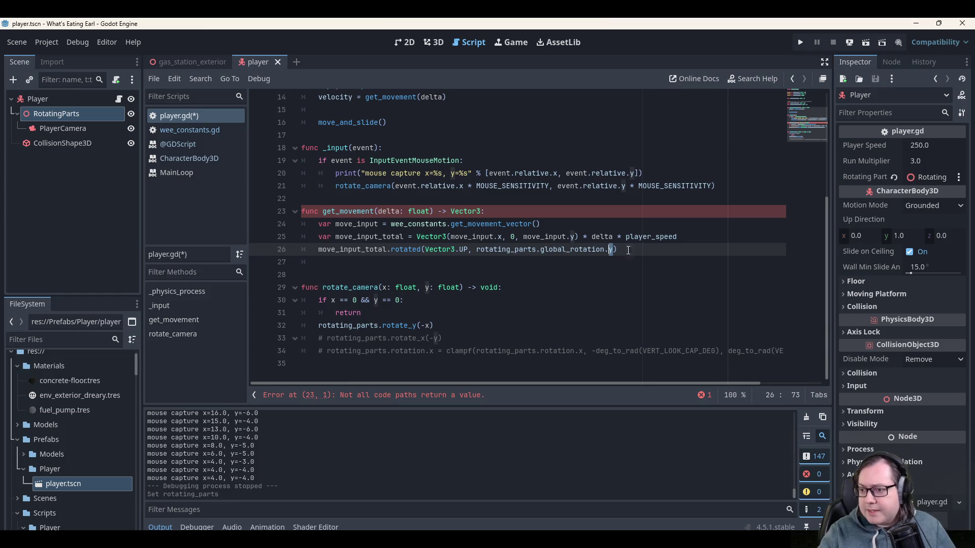
pyautogui.click(646, 255)
# Make line 26 a return statement, save player.gd, and run the game.
pyautogui.hotkey('ctrl', 's')
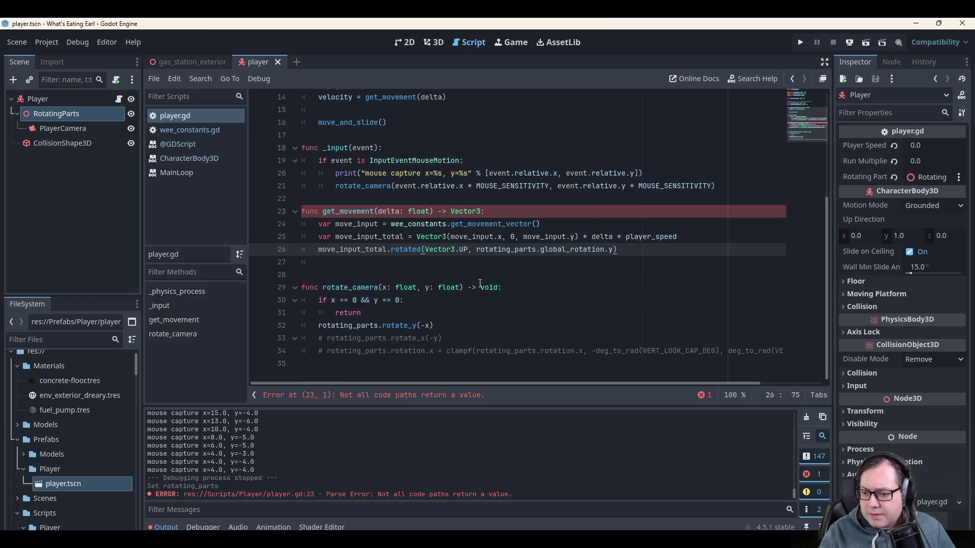
pyautogui.write('return')
pyautogui.press('End')
pyautogui.hotkey('ctrl', 's')
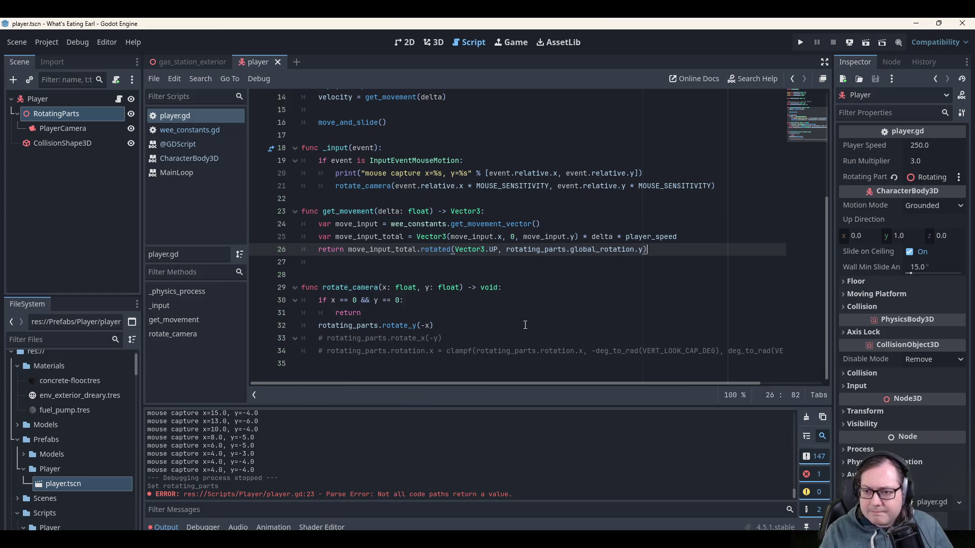
pyautogui.press('F5')
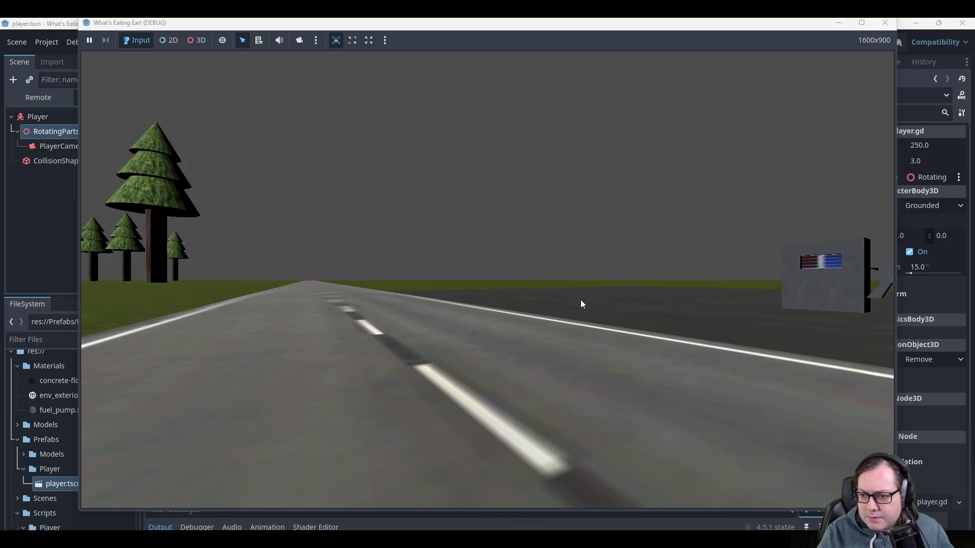
# Turn and walk around the fuel pumps, road and trees, then close the game.
pyautogui.press('a')
pyautogui.press('a')
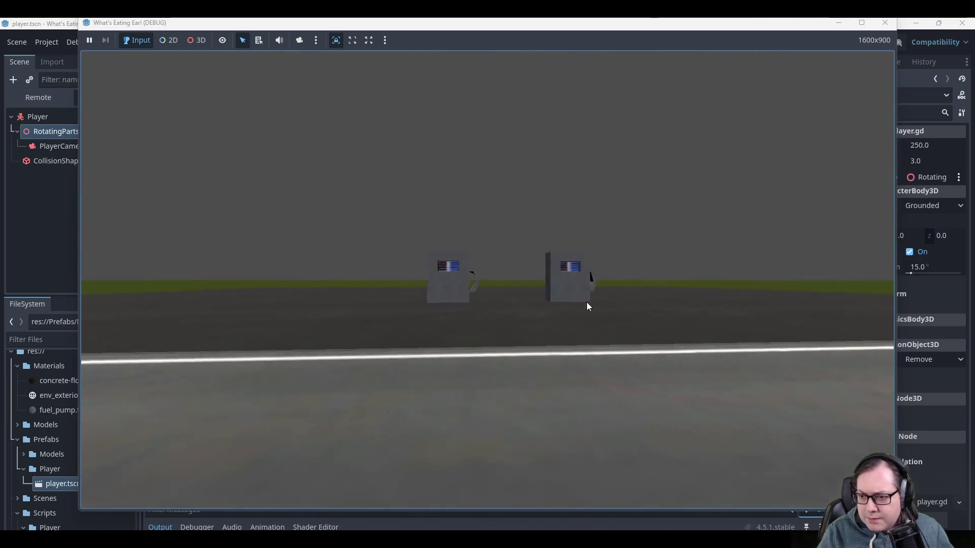
pyautogui.press('d')
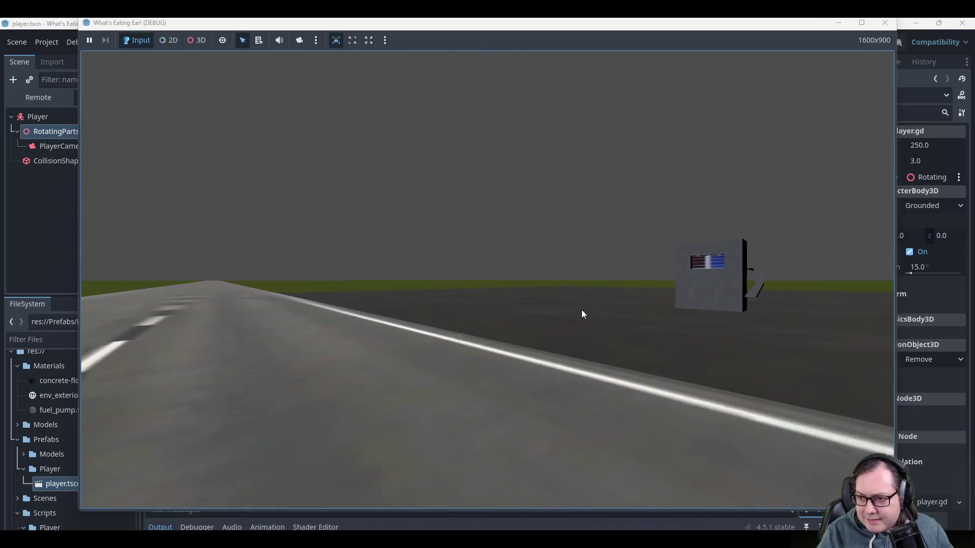
pyautogui.press('w')
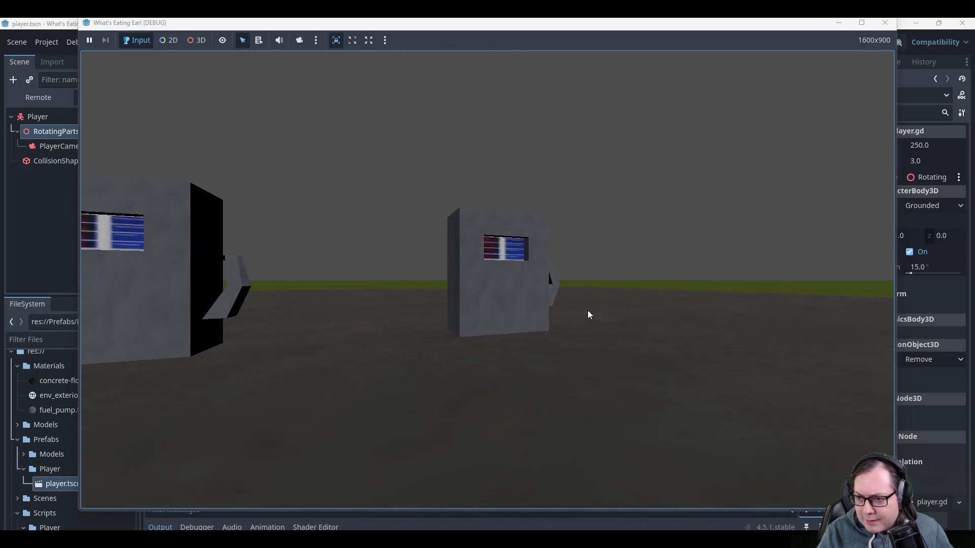
pyautogui.press('s')
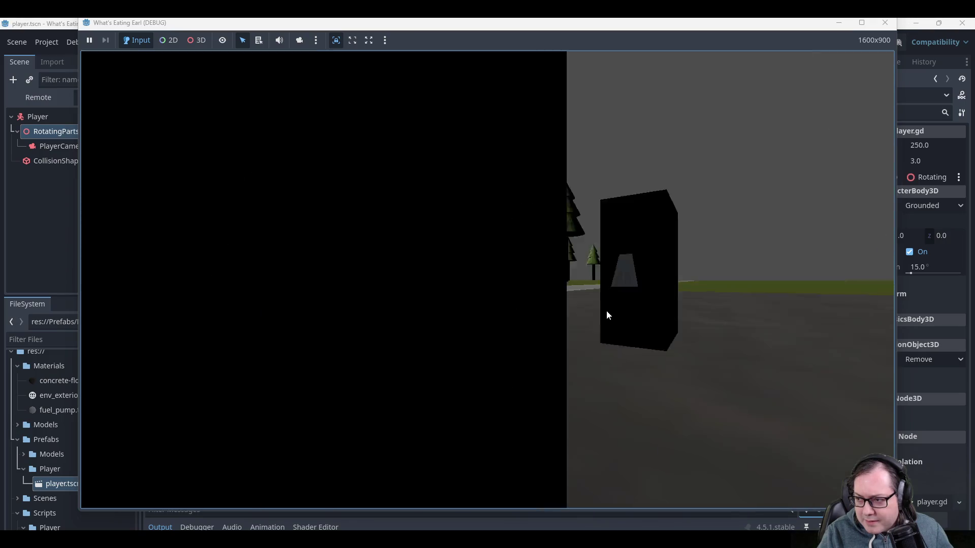
pyautogui.press('a')
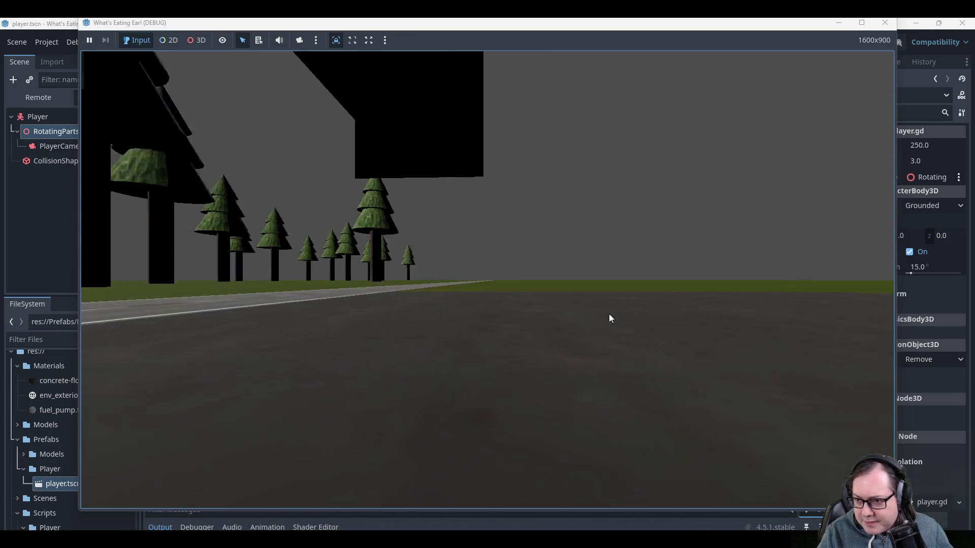
pyautogui.press('d')
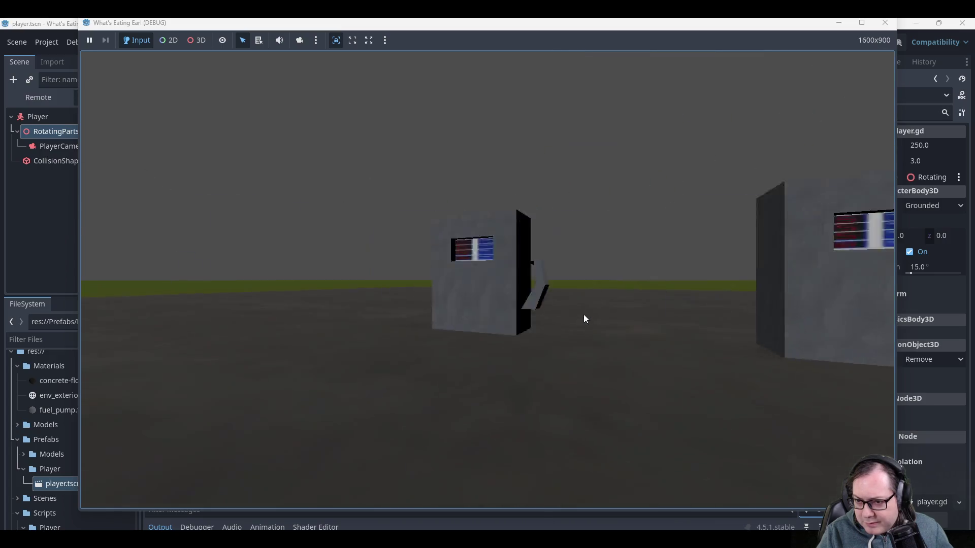
pyautogui.press('d')
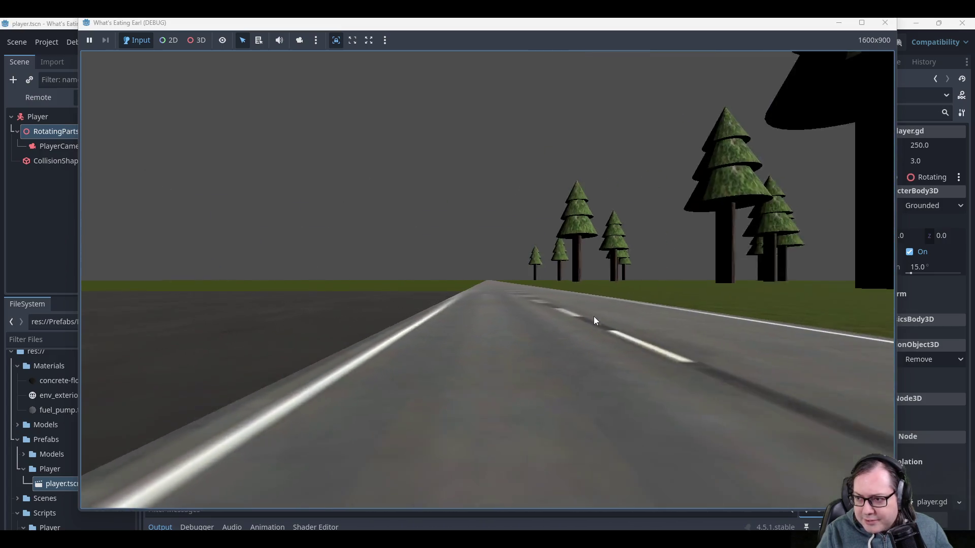
pyautogui.press('d')
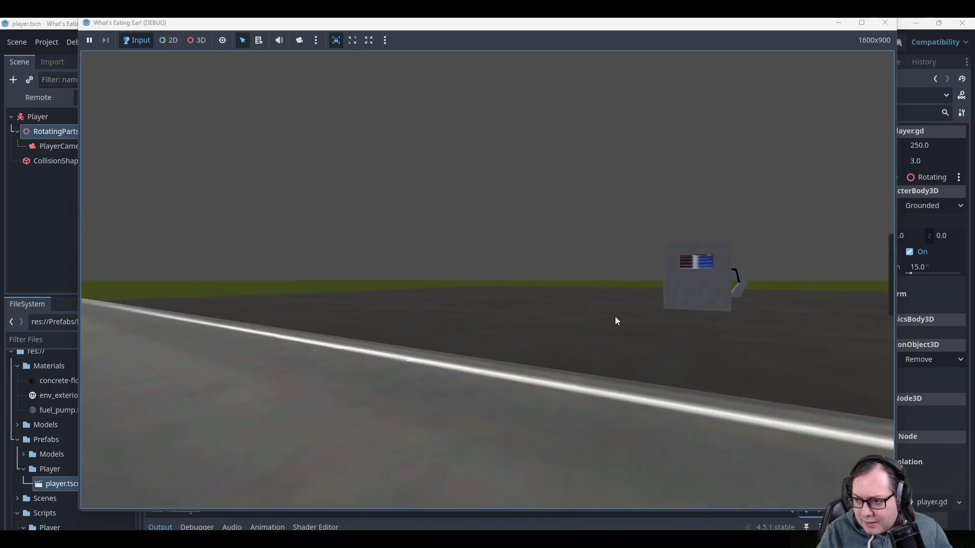
pyautogui.press('d')
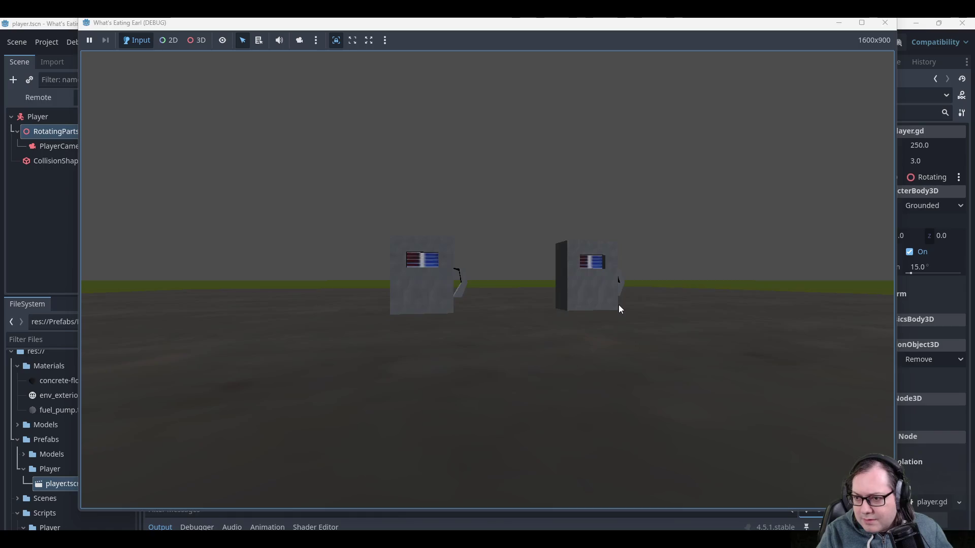
pyautogui.press('d')
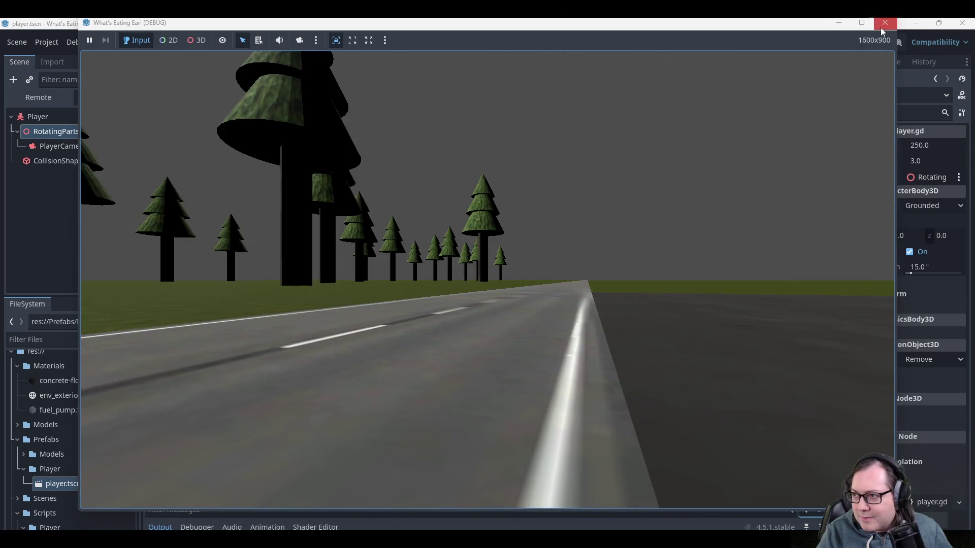
pyautogui.click(882, 25)
# Lower MOUSE_SENSITIVITY on line 10 to 0.01 and run the game again.
pyautogui.scroll(5, 579, 289)
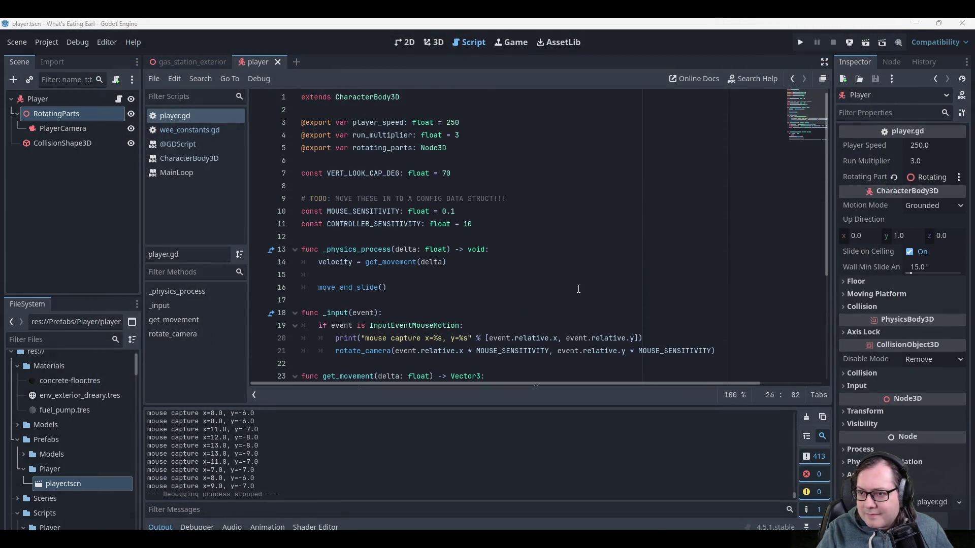
pyautogui.click(458, 215)
pyautogui.press('Left')
pyautogui.press('Left')
pyautogui.hotkey('ctrl', 'shift', 'Left')
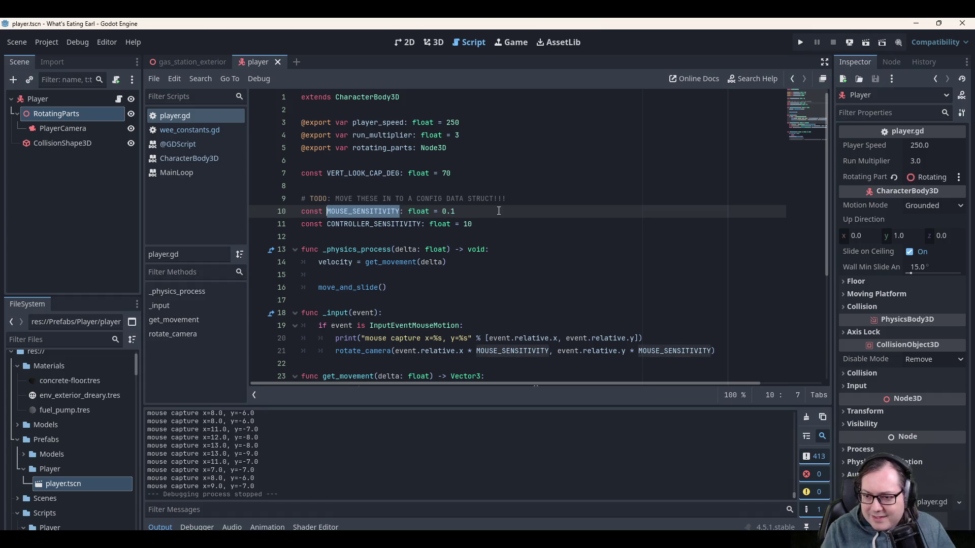
pyautogui.scroll(-4, 499, 231)
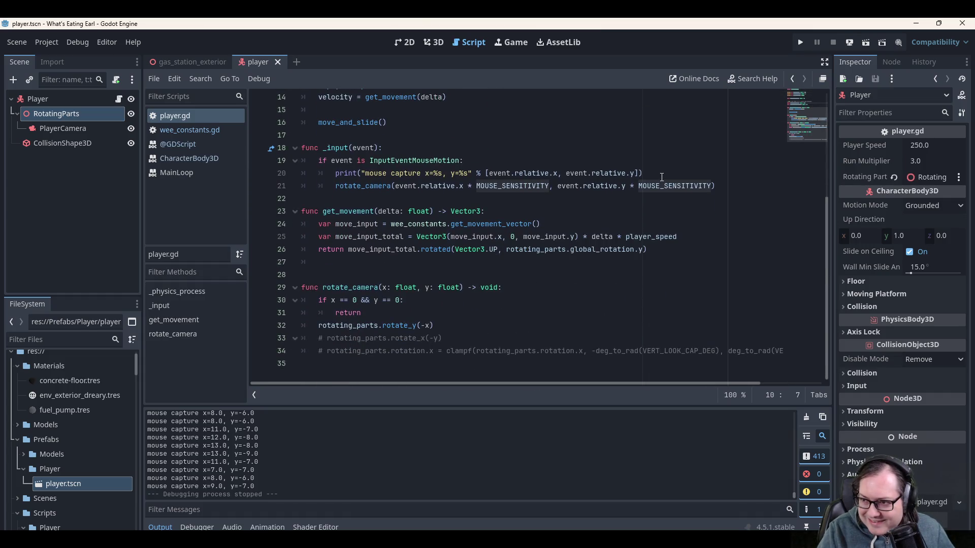
pyautogui.scroll(4, 499, 231)
pyautogui.click(467, 216)
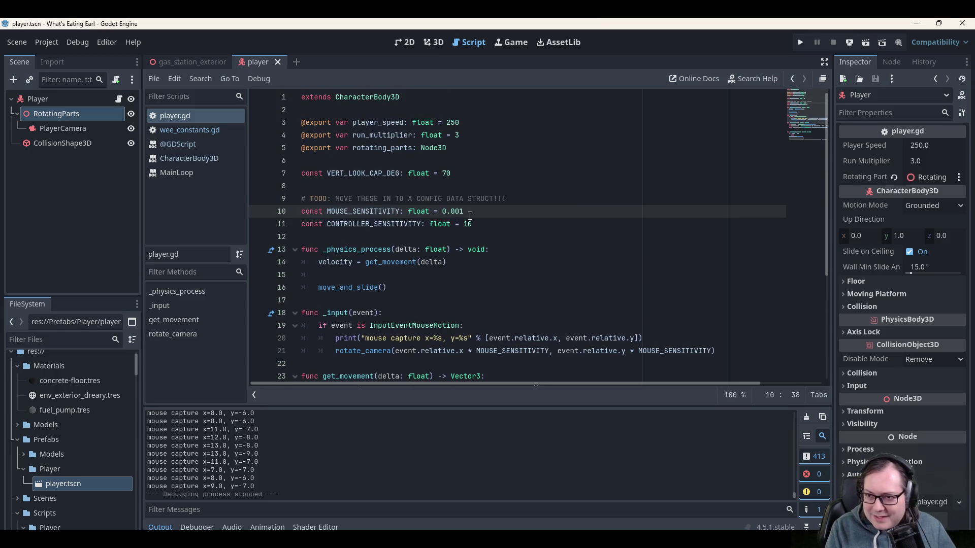
pyautogui.press('Up')
pyautogui.press('Up')
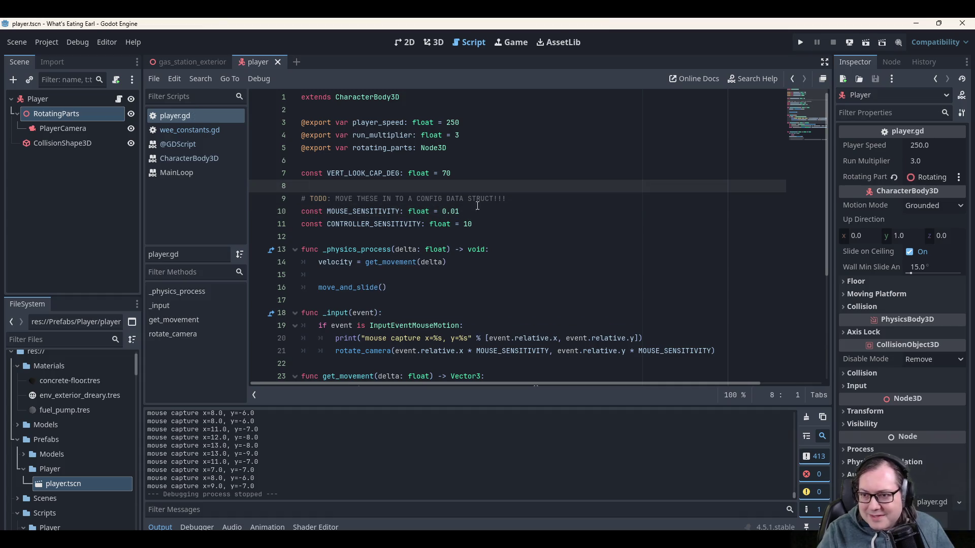
pyautogui.click(800, 43)
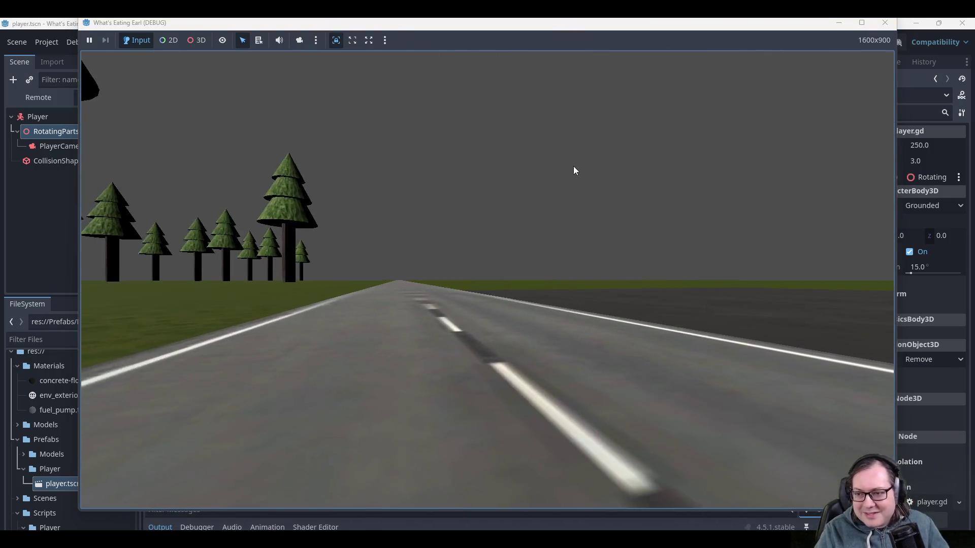
# Walk forward past the fuel pumps and turn around, then stop the game.
pyautogui.press('w')
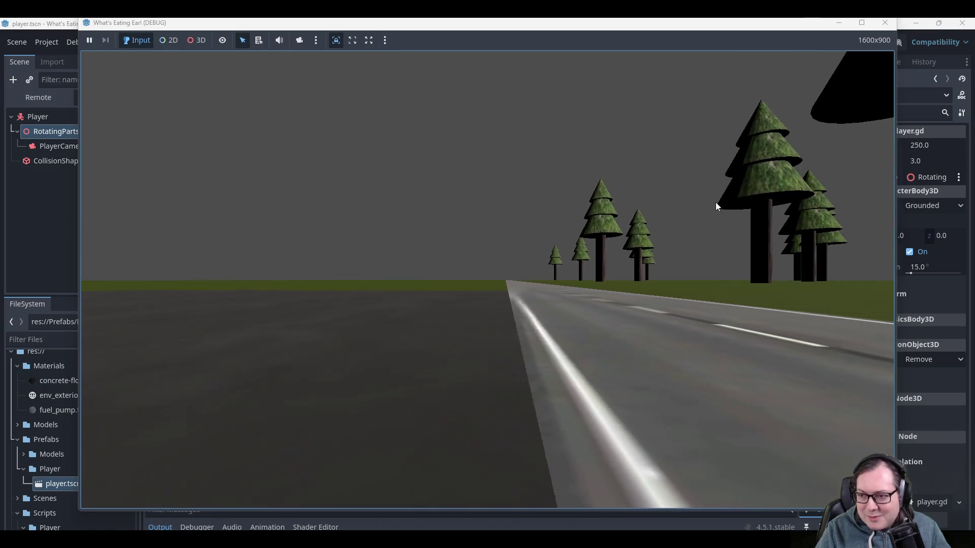
pyautogui.press('w')
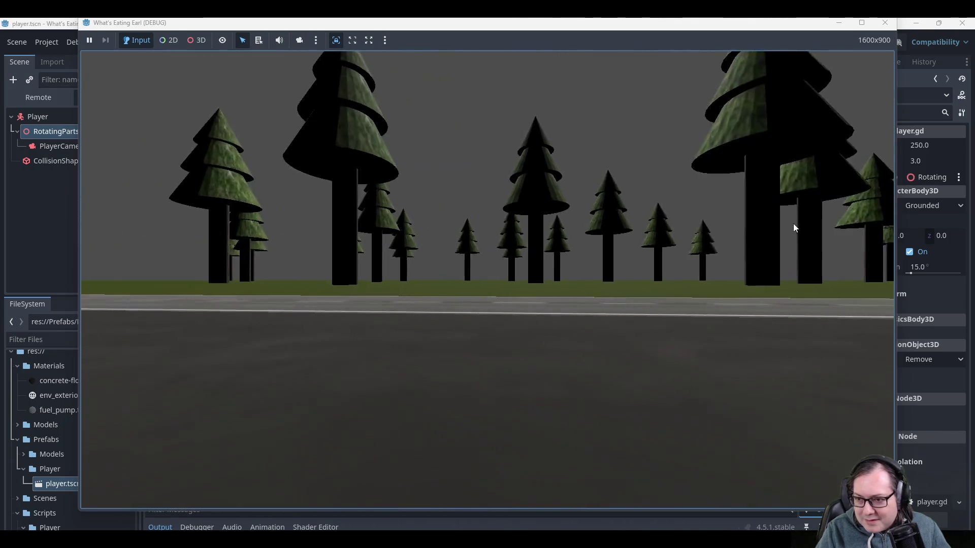
pyautogui.press('a')
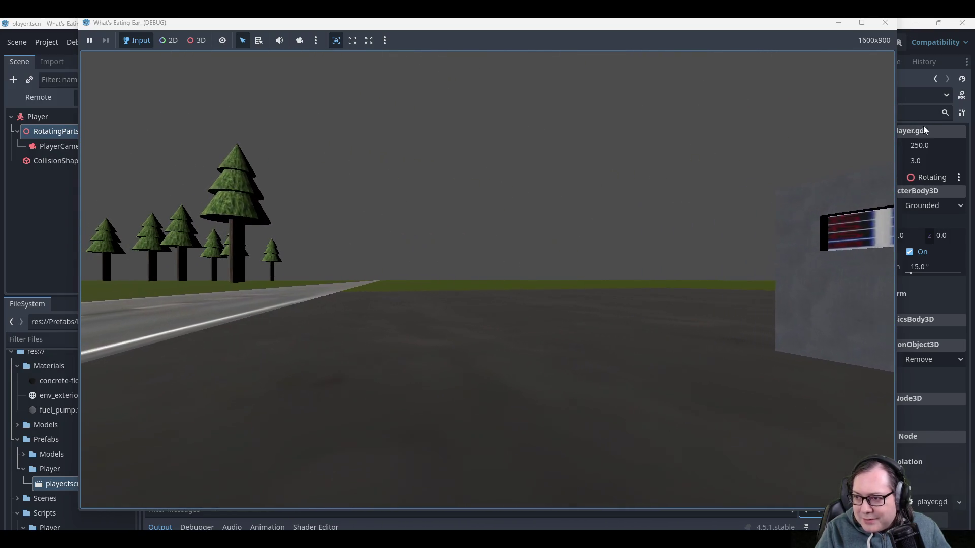
pyautogui.press('a')
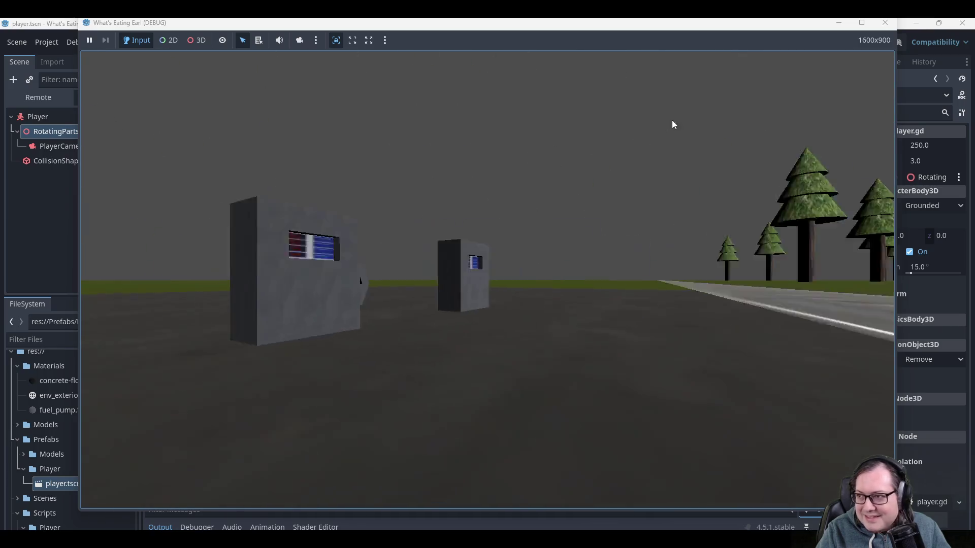
pyautogui.click(887, 23)
# Review the _input code using MOUSE_SENSITIVITY and relaunch the game.
pyautogui.click(557, 228)
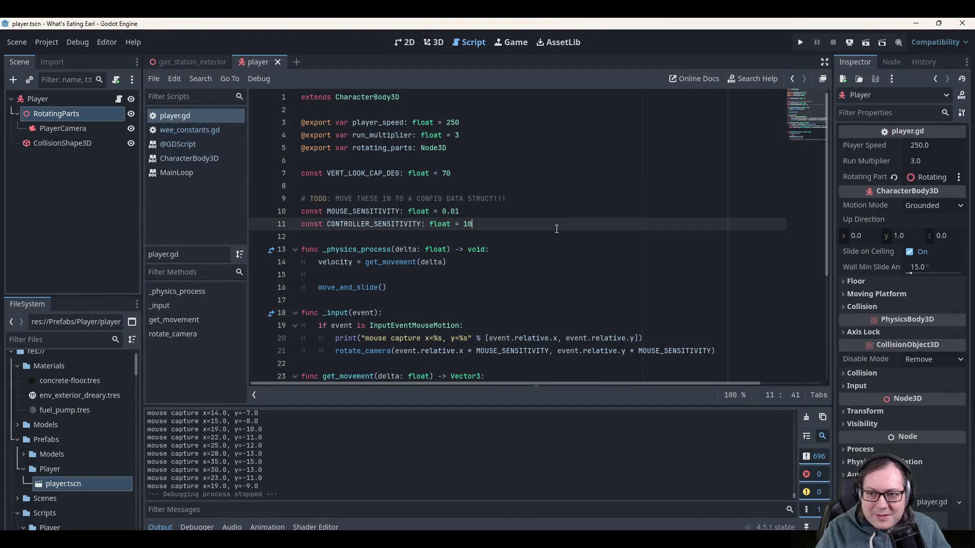
pyautogui.scroll(-4, 559, 219)
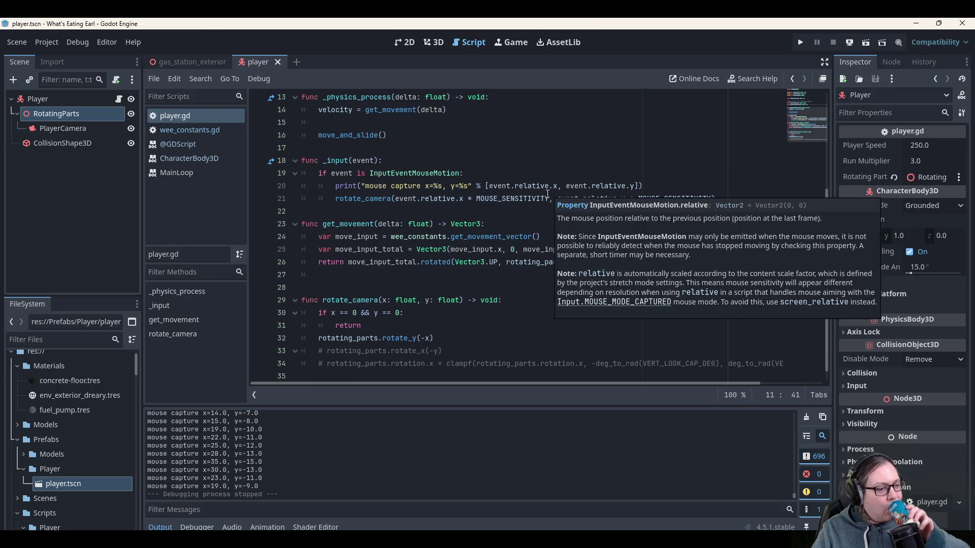
pyautogui.moveTo(548, 194)
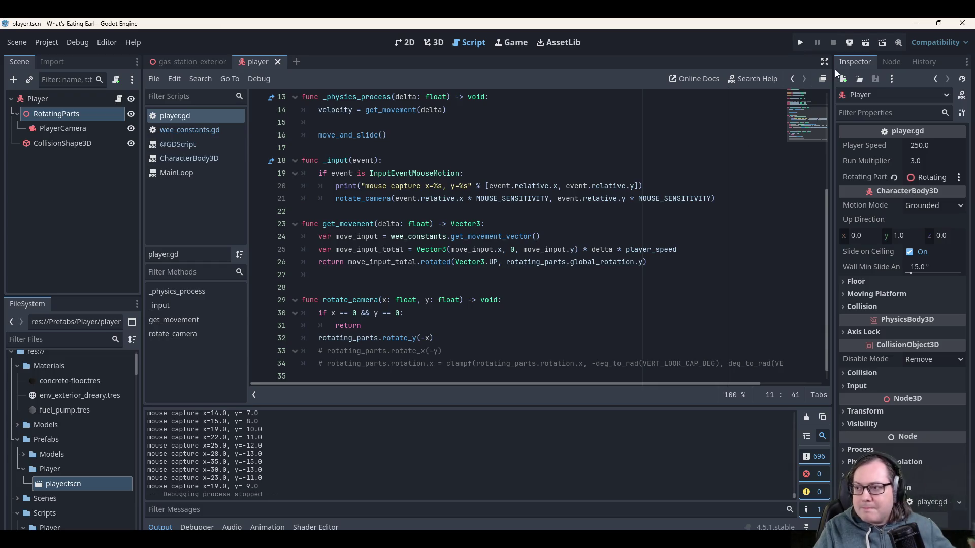
pyautogui.click(796, 47)
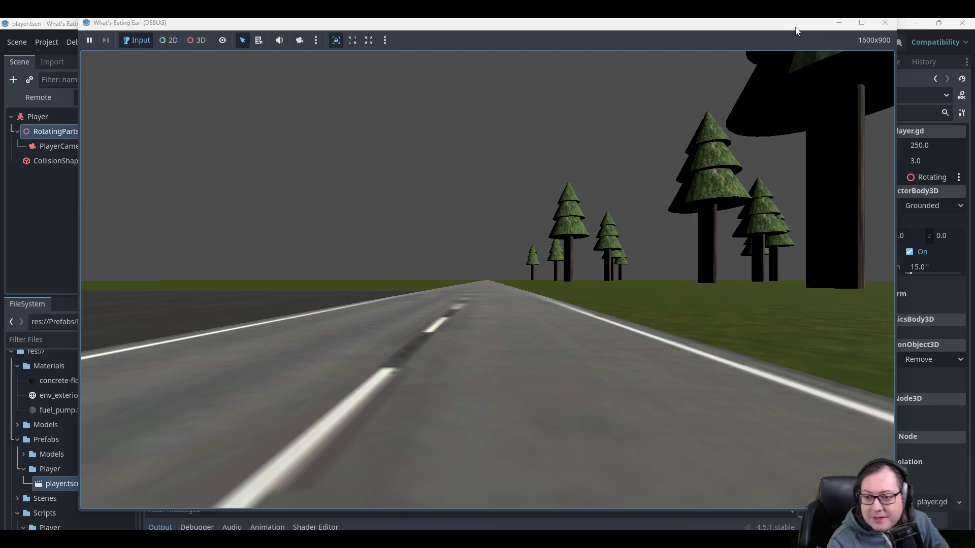
# Walk forward and left along the road, then close the game window.
pyautogui.press('w')
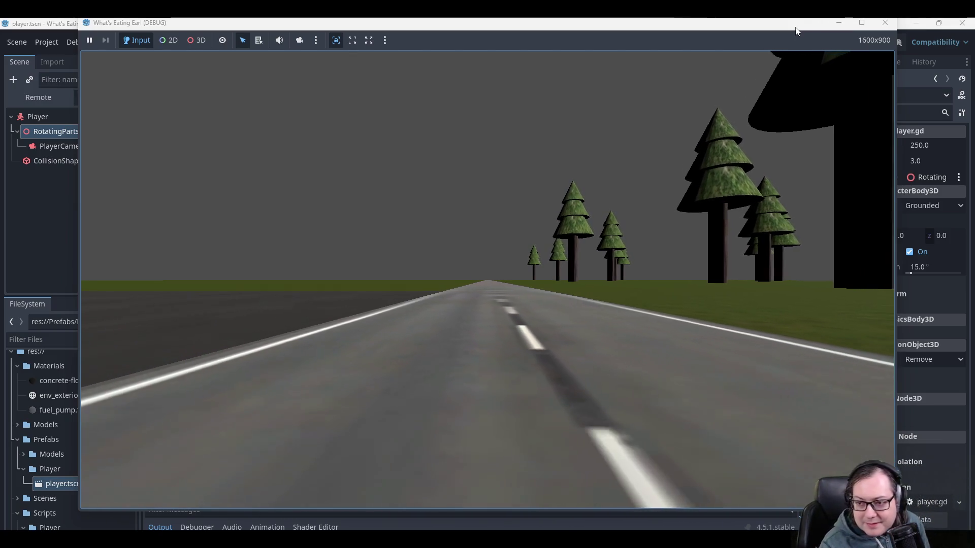
pyautogui.press('a')
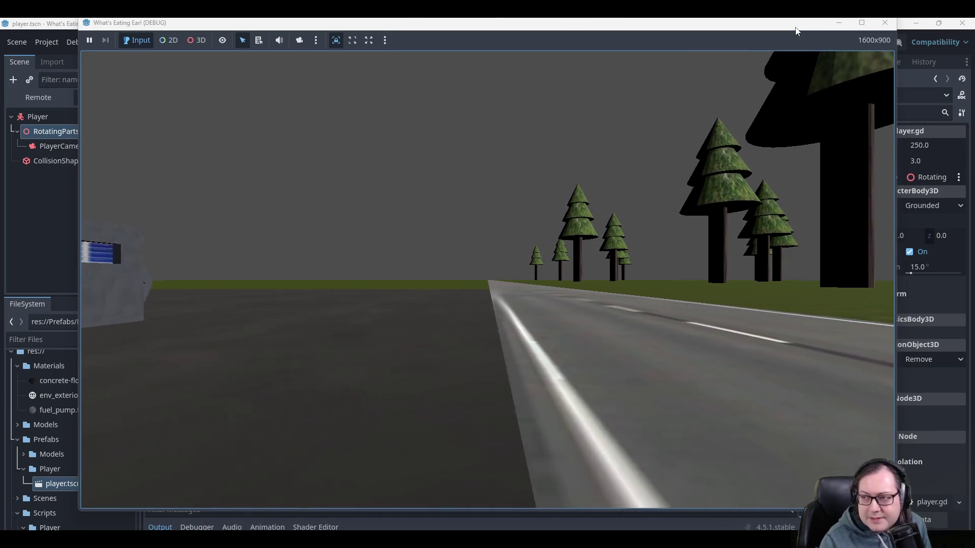
pyautogui.click(885, 22)
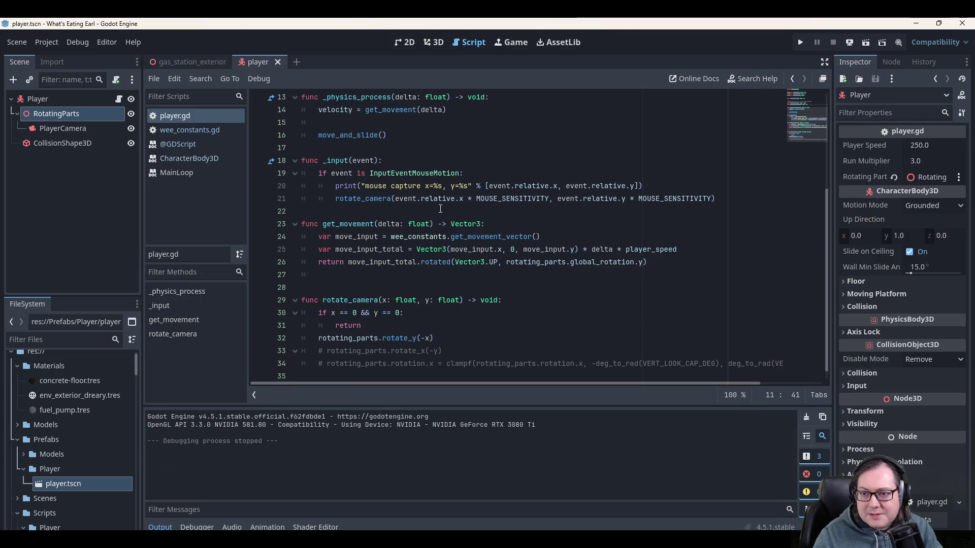
# Add an 'if event is InputEventJoypadMotion:' check after line 21 in _input.
pyautogui.click(393, 173)
pyautogui.press('Down')
pyautogui.press('Down')
pyautogui.press('End')
pyautogui.press('Return')
pyautogui.press('BackSpace')
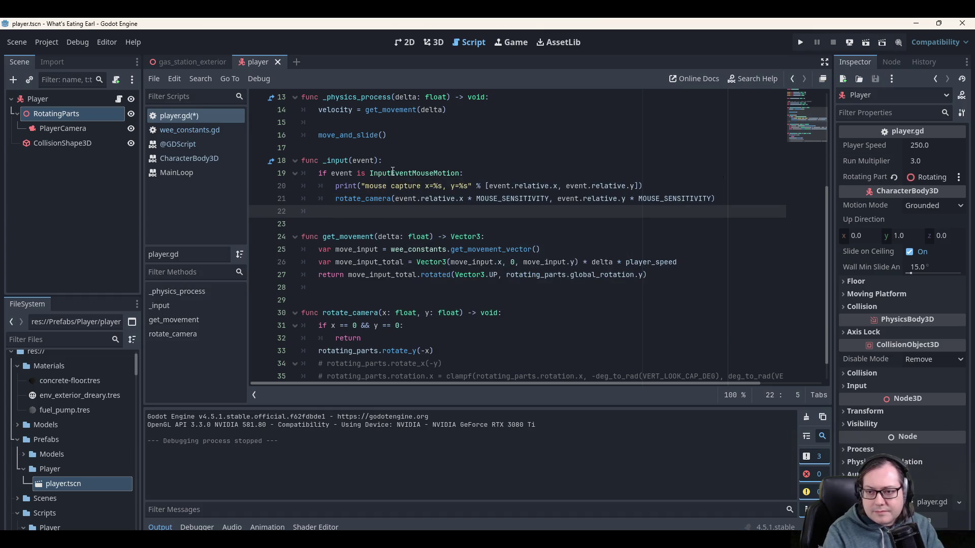
pyautogui.write('e if event is ')
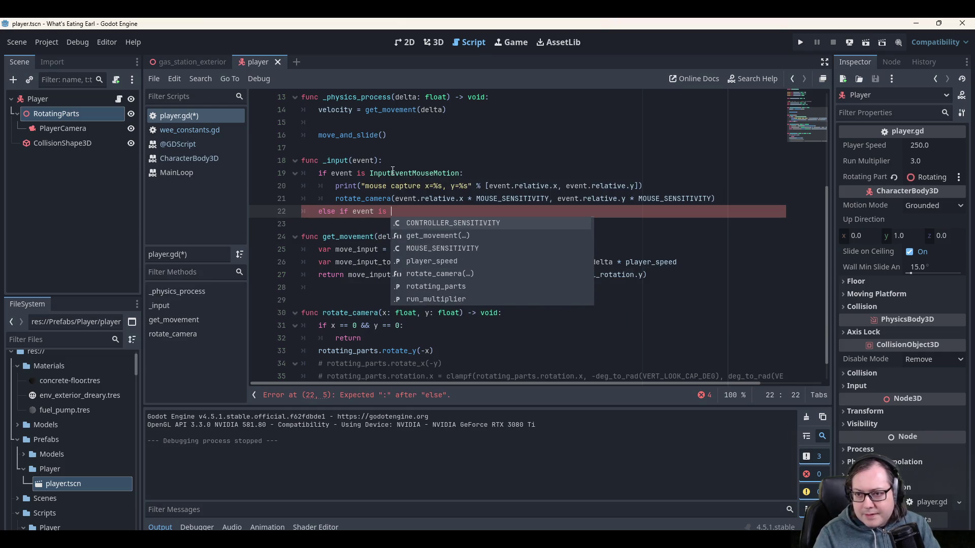
pyautogui.write('InputEvent')
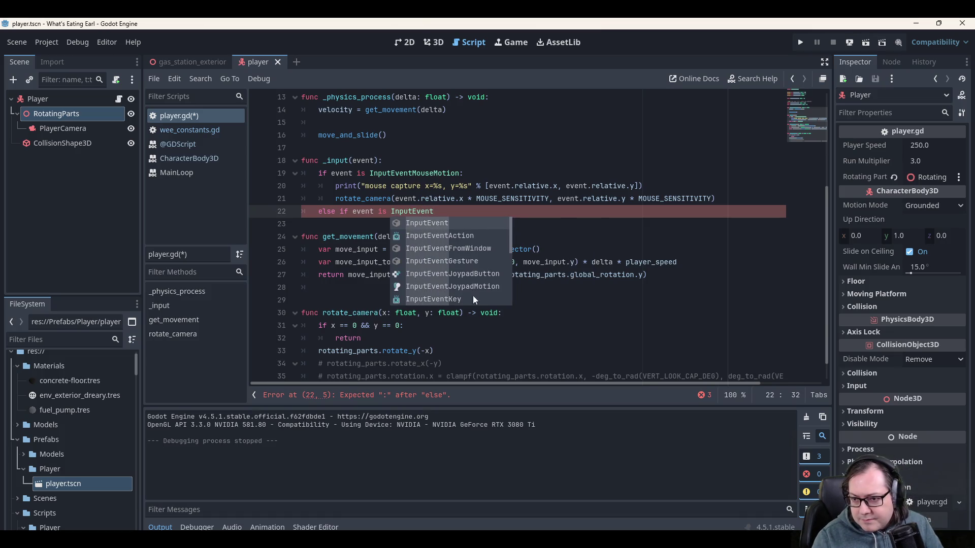
pyautogui.scroll(-1, 471, 282)
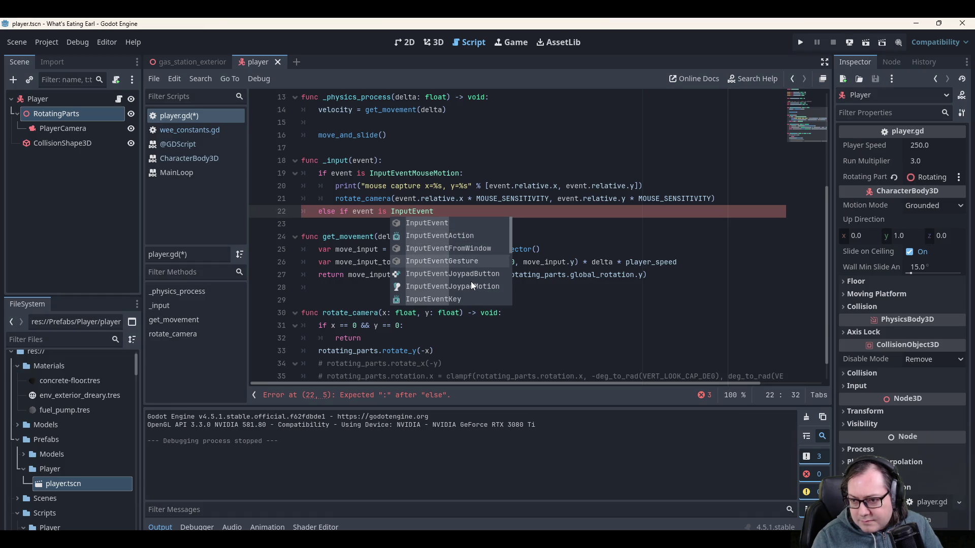
pyautogui.scroll(-6, 467, 285)
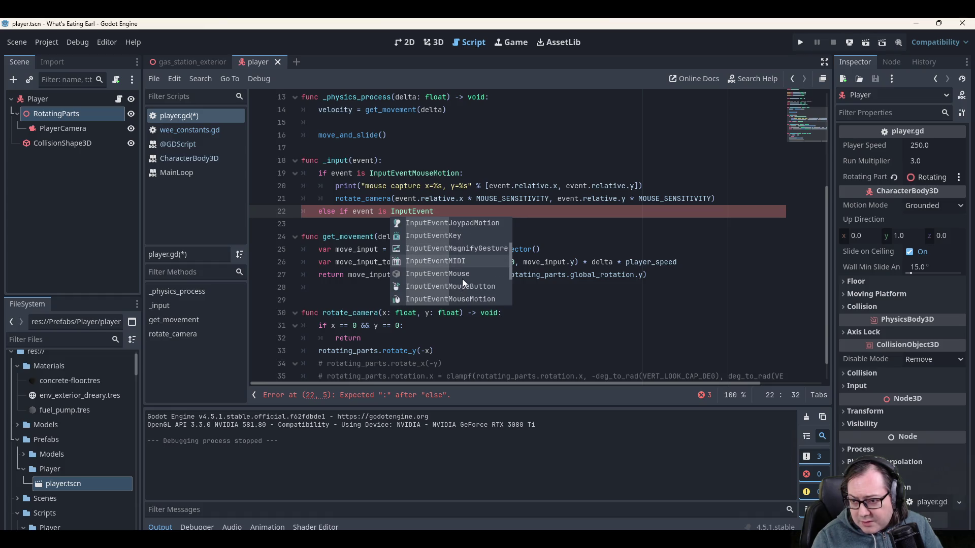
pyautogui.scroll(-2, 465, 273)
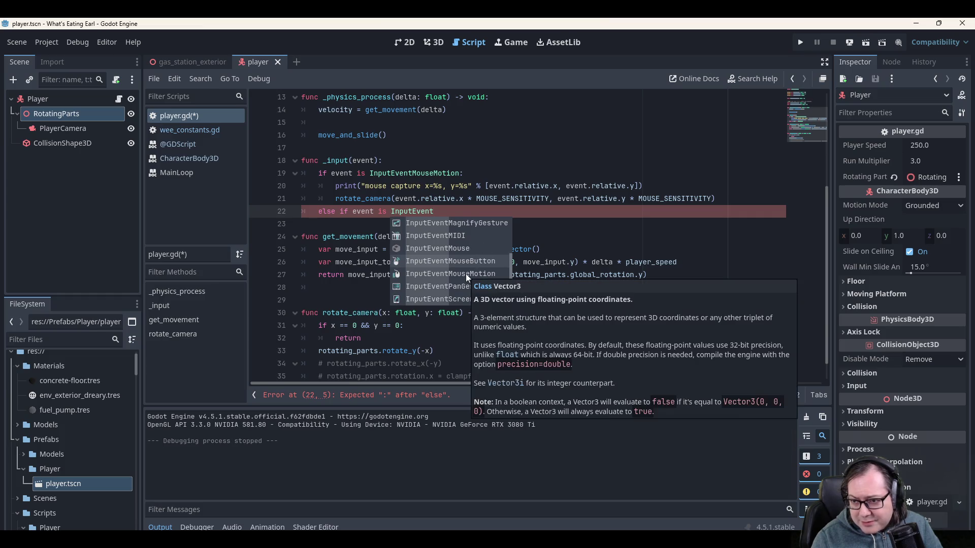
pyautogui.scroll(-1, 464, 273)
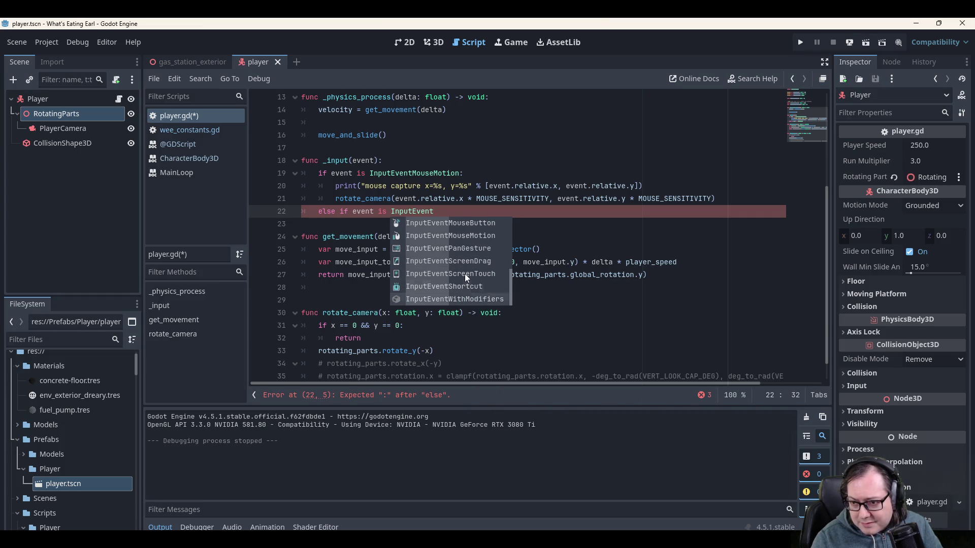
pyautogui.scroll(7, 467, 276)
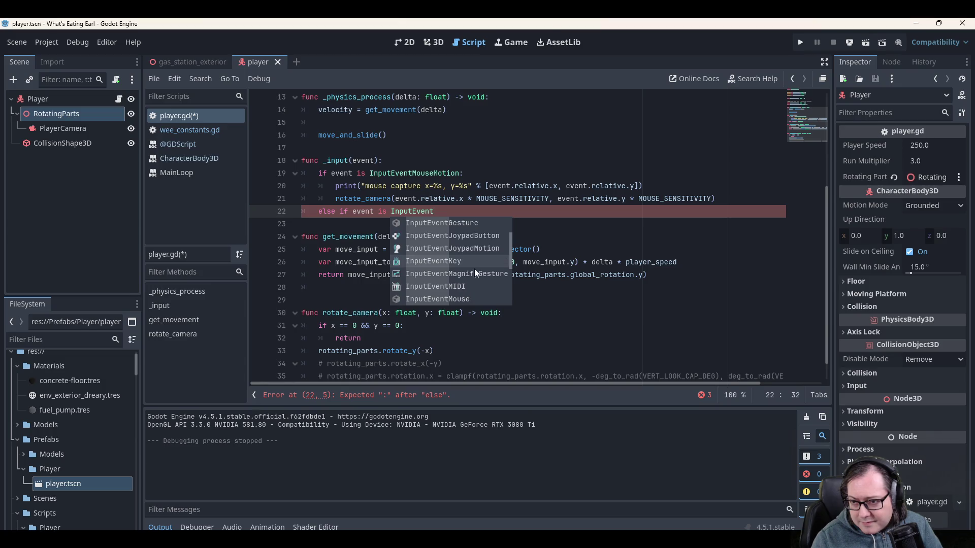
pyautogui.scroll(1, 472, 254)
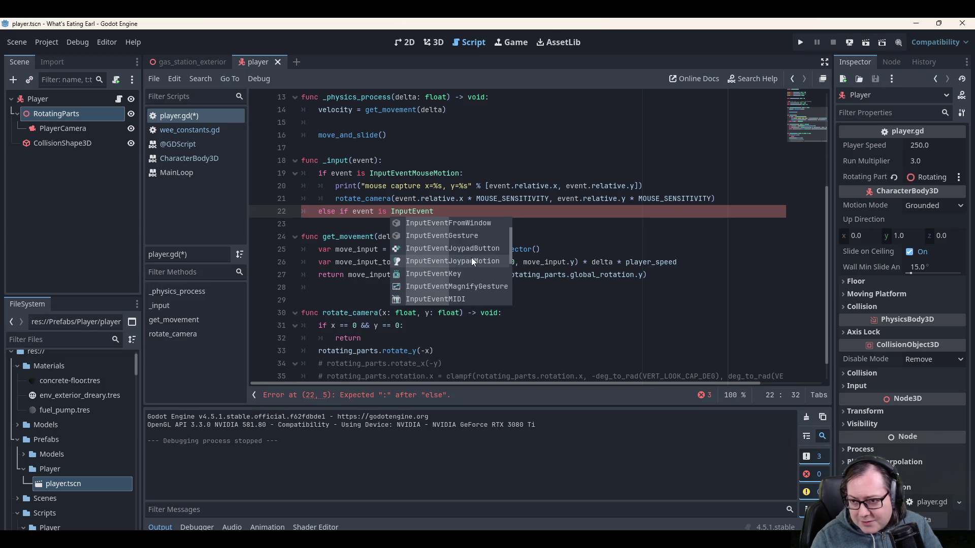
pyautogui.click(472, 260)
pyautogui.write(':')
# Print "joypad motion captured x=%s, y=%s" with event.relative.x and event.relative.y, then save.
pyautogui.press('Return')
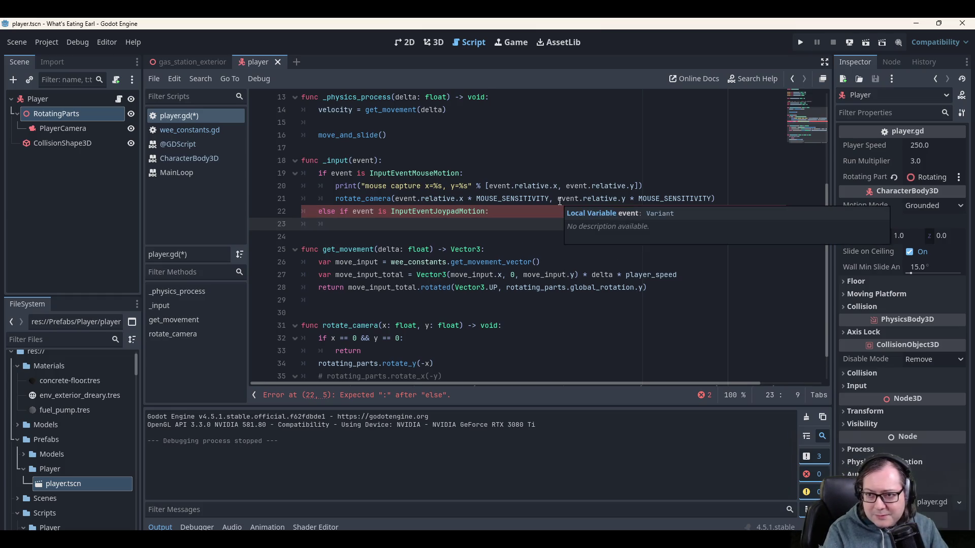
pyautogui.write('prin')
pyautogui.write('("')
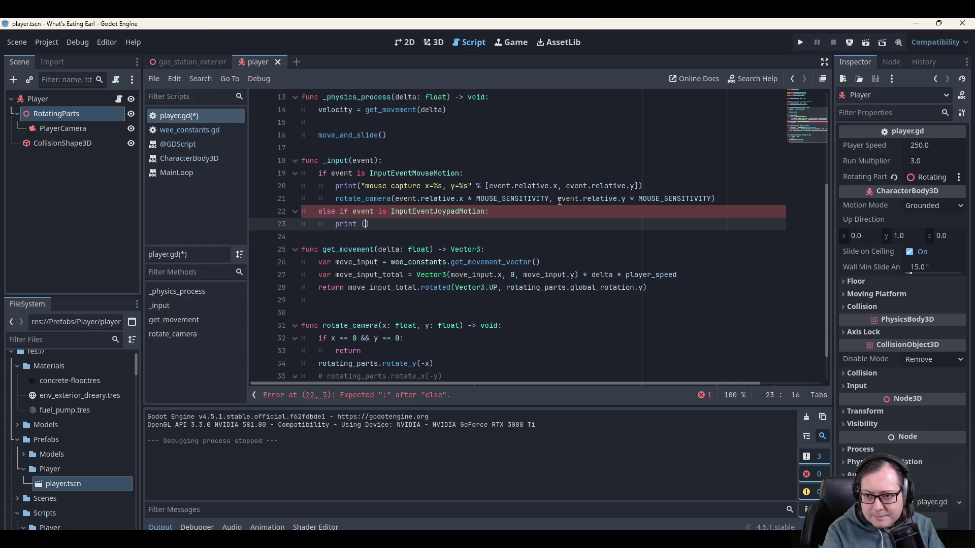
pyautogui.write('joypad mo')
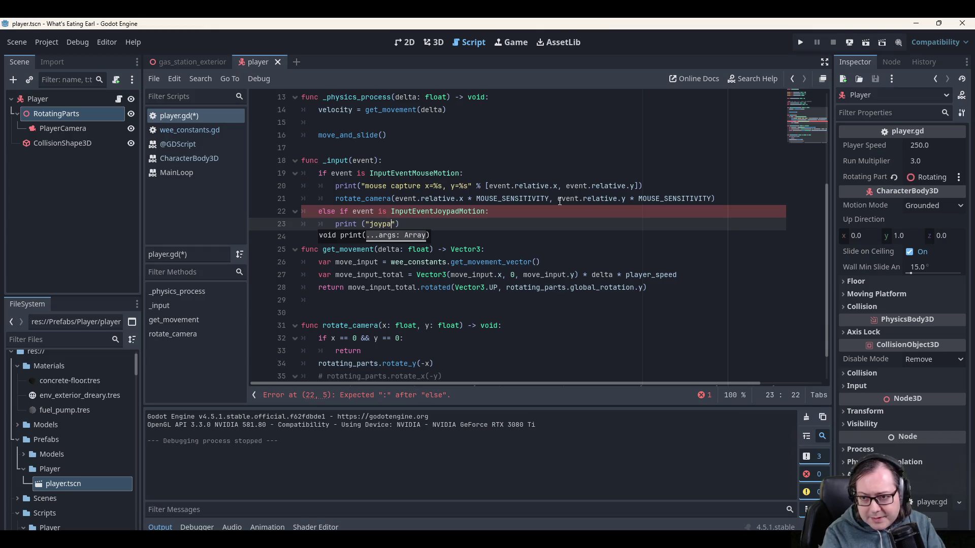
pyautogui.write('tiuon')
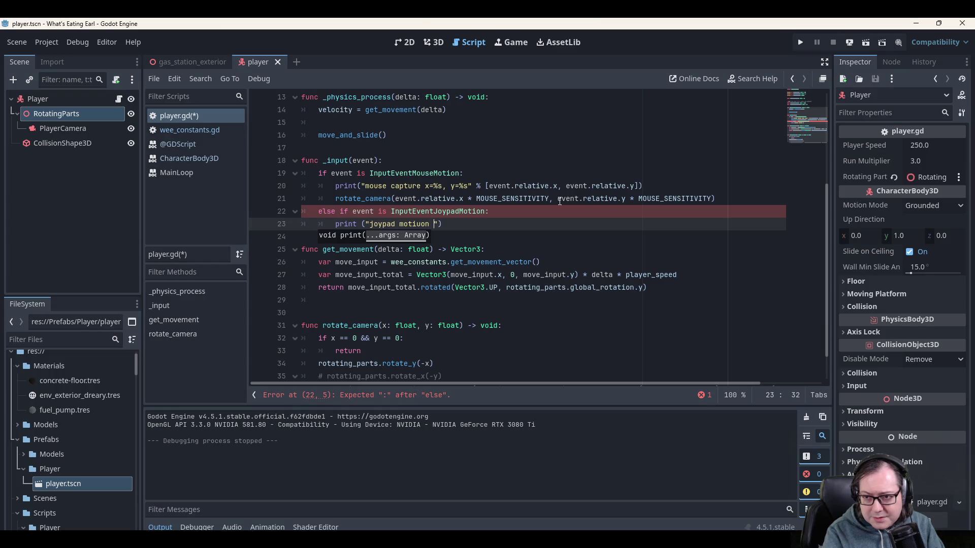
pyautogui.write(' captured')
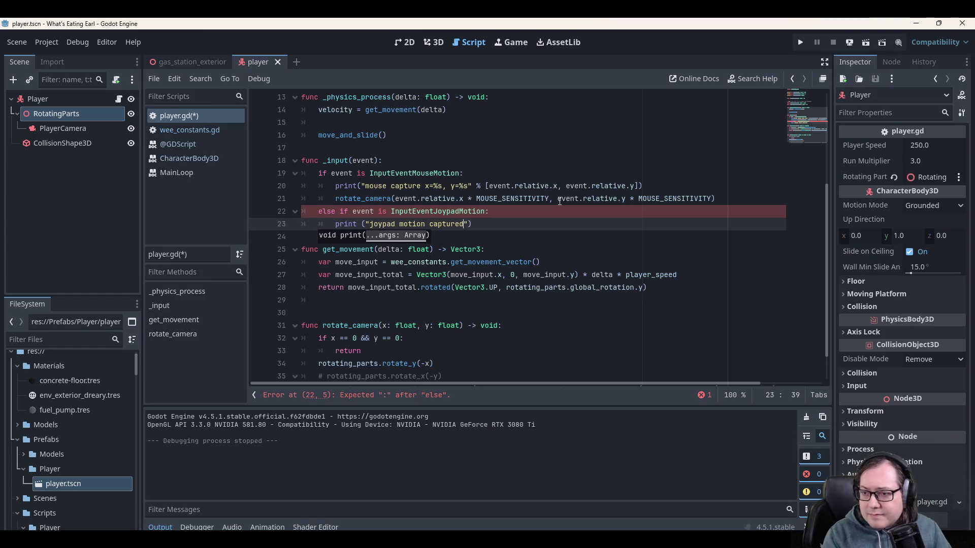
pyautogui.write(' x=%s')
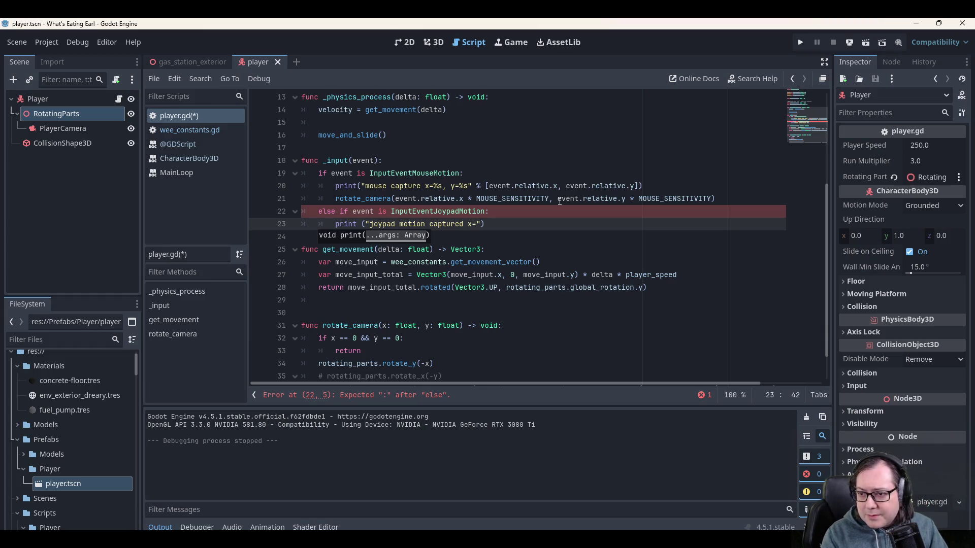
pyautogui.write(', y=')
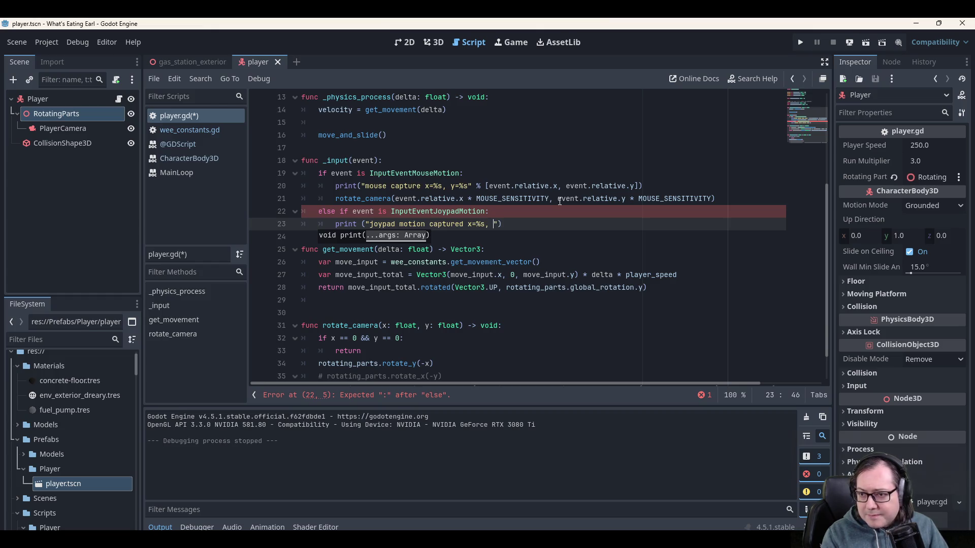
pyautogui.write('%s')
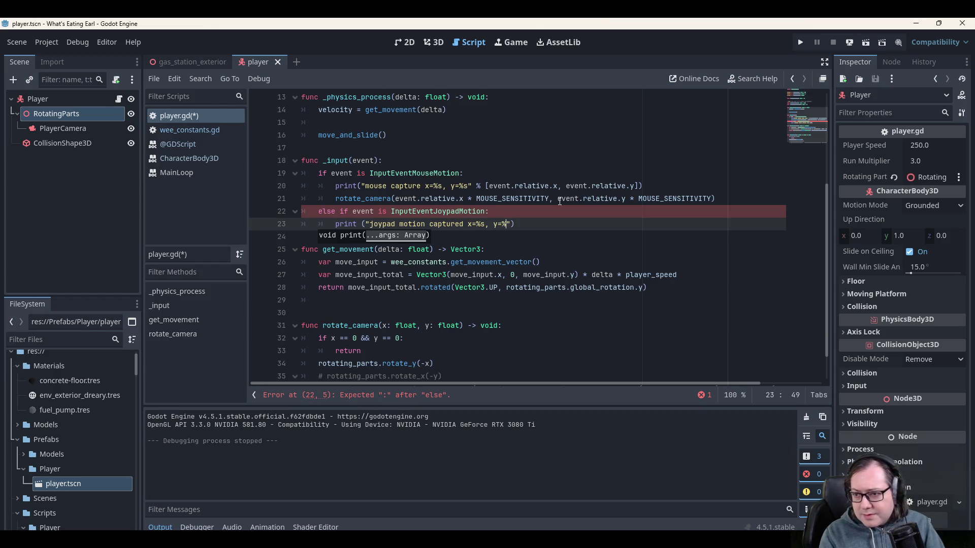
pyautogui.write('"')
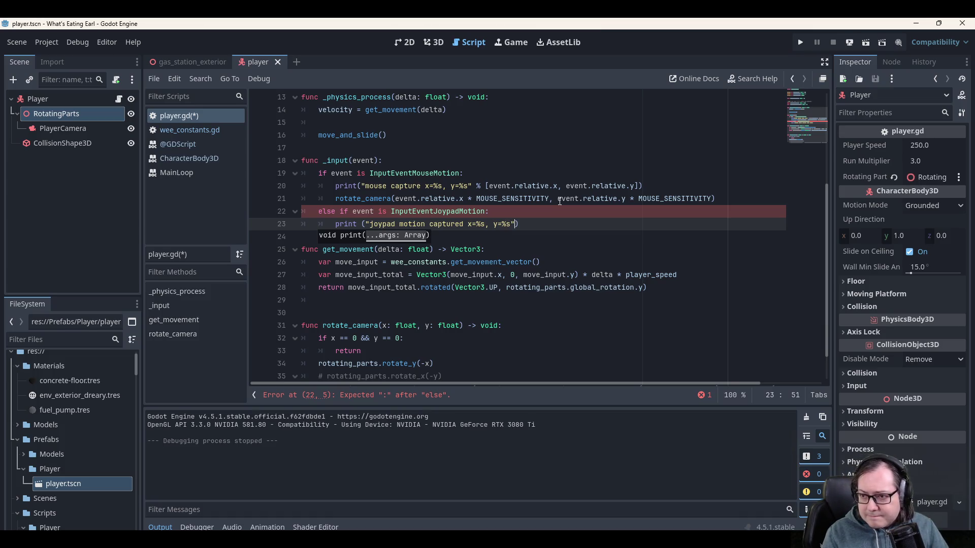
pyautogui.write(' % []')
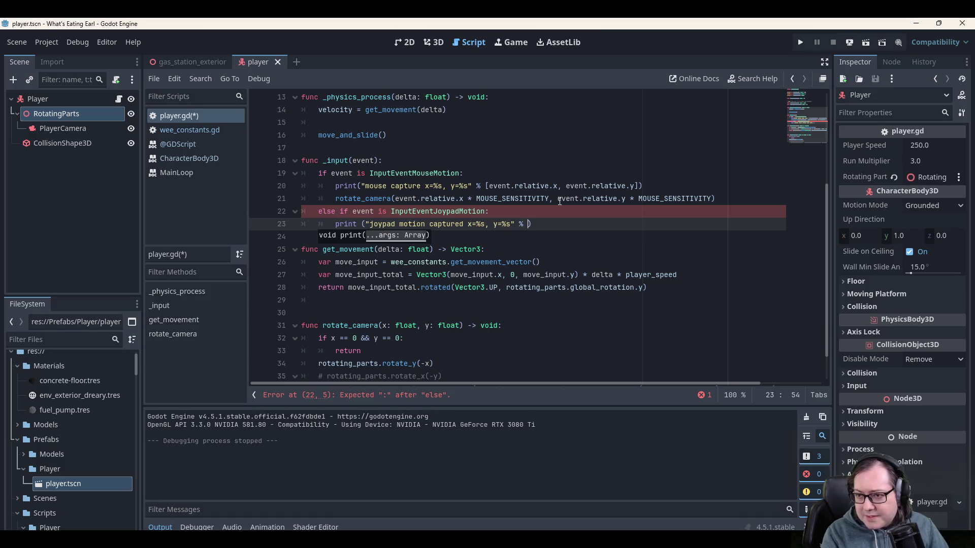
pyautogui.write('event.')
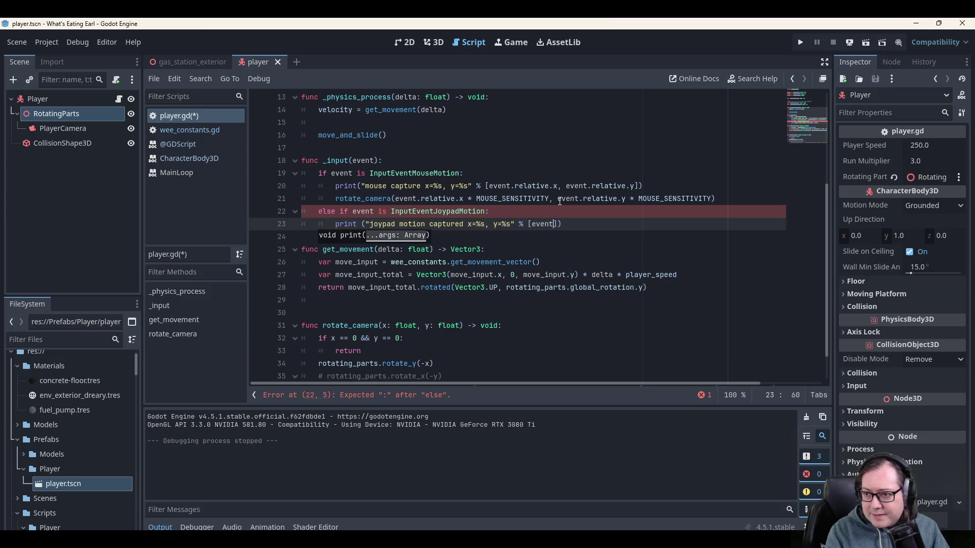
pyautogui.write('relat')
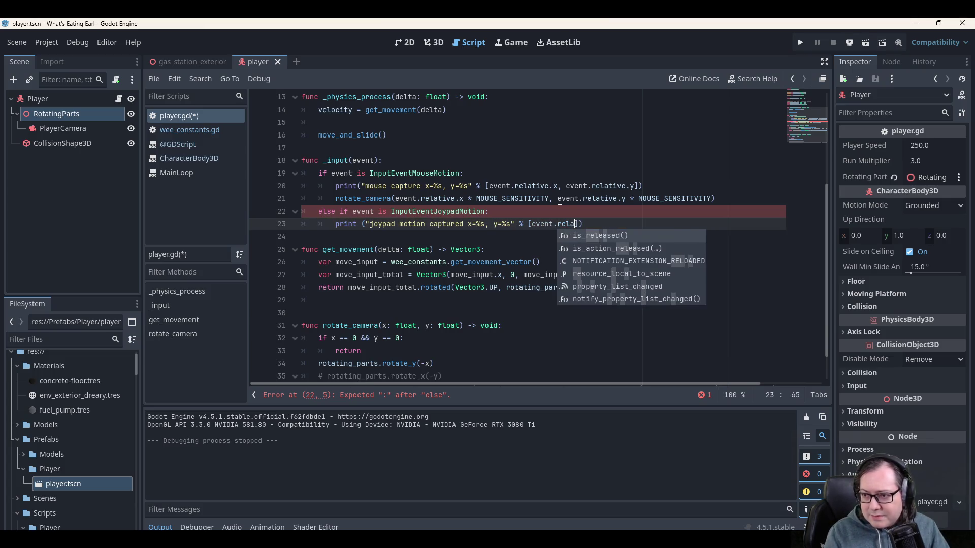
pyautogui.press('BackSpace')
pyautogui.press('BackSpace')
pyautogui.press('BackSpace')
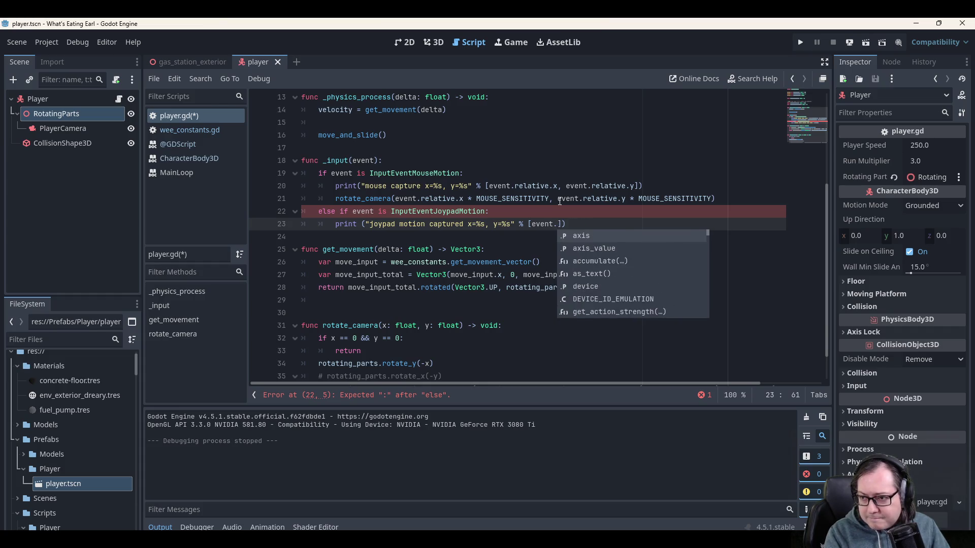
pyautogui.write('relative.x, ')
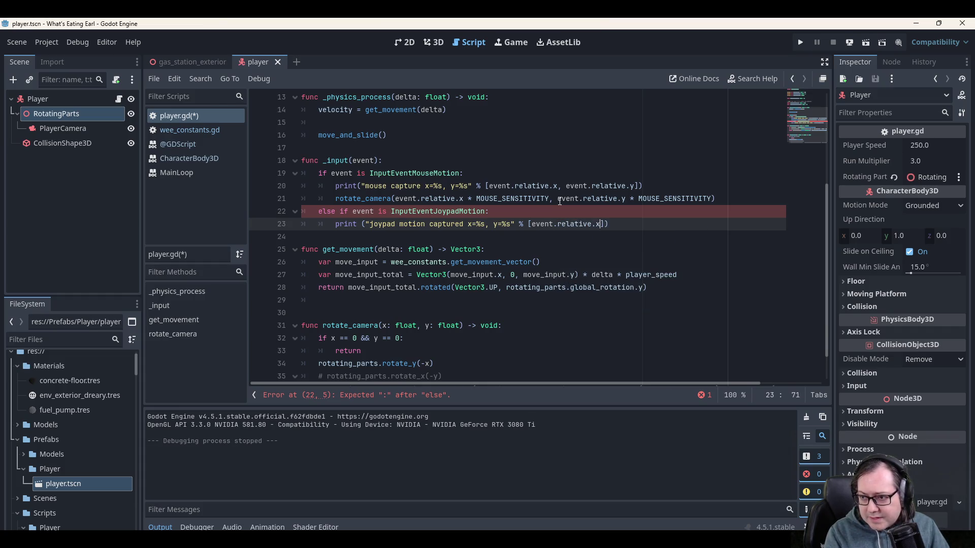
pyautogui.write('event.relative.y')
pyautogui.hotkey('ctrl', 's')
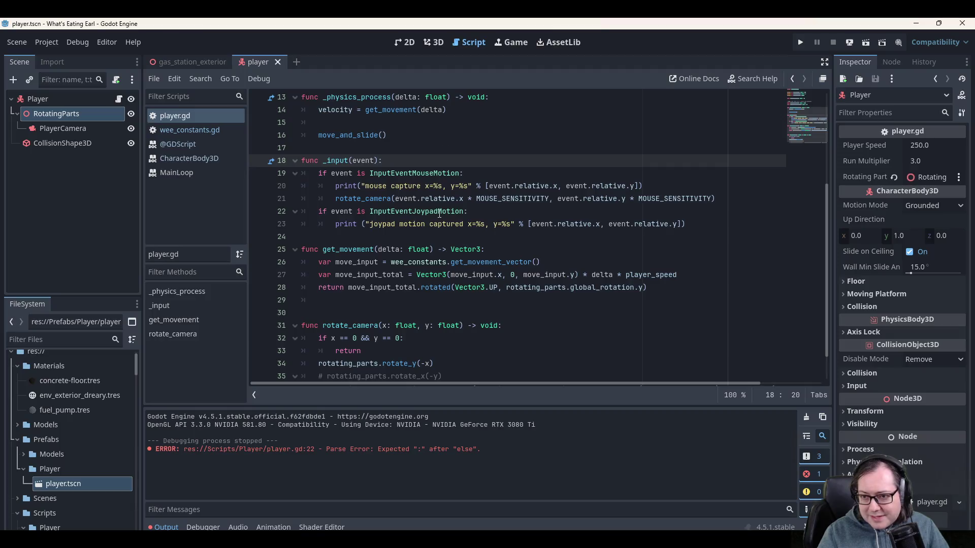
# Change the joypad check on line 22 from if to elif and save.
pyautogui.click(325, 209)
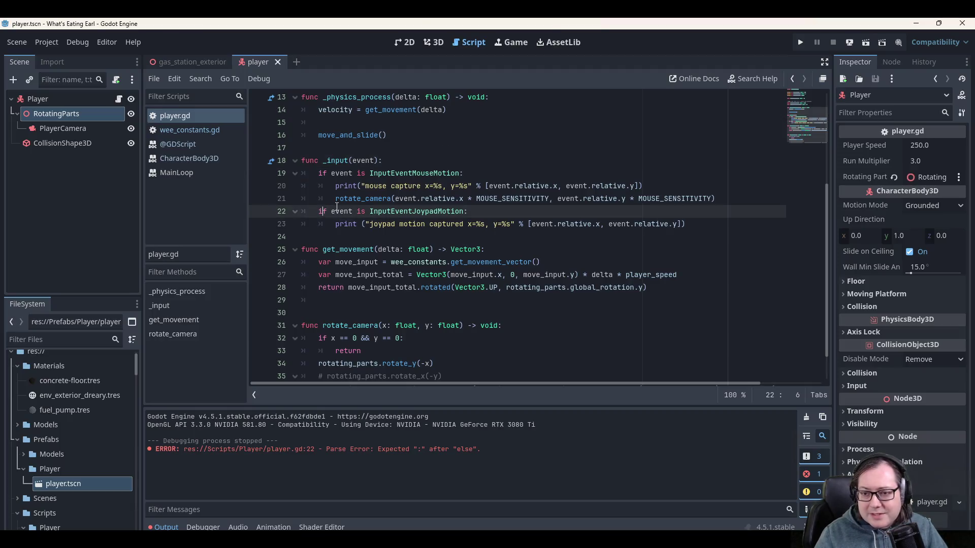
pyautogui.write('else')
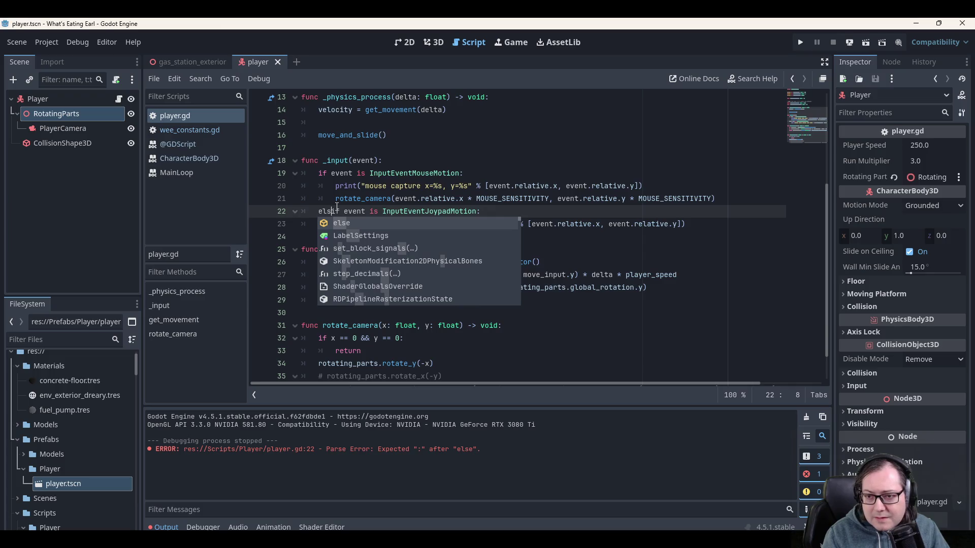
pyautogui.press('End')
pyautogui.press('Home')
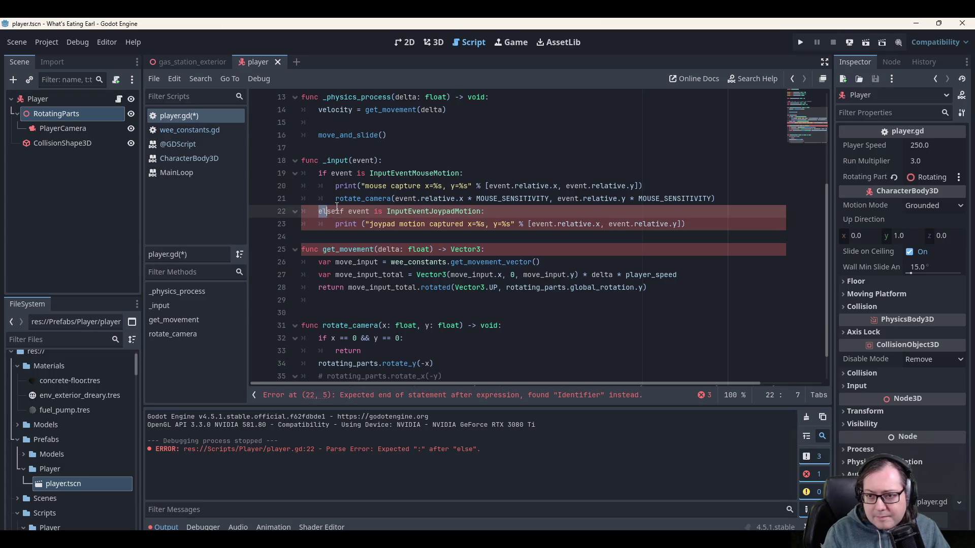
pyautogui.press('Delete')
pyautogui.press('Delete')
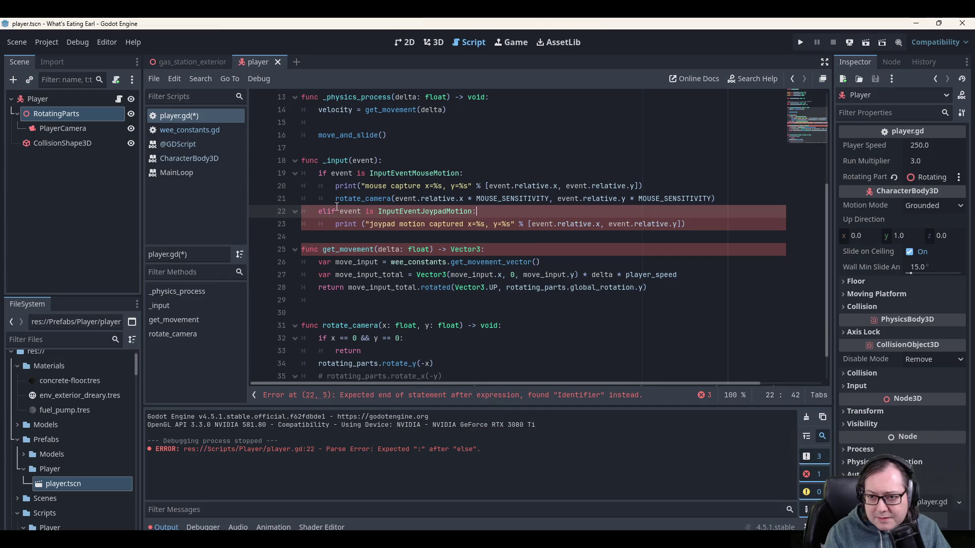
pyautogui.press('Up')
pyautogui.press('Up')
pyautogui.press('Up')
pyautogui.press('End')
pyautogui.hotkey('ctrl', 's')
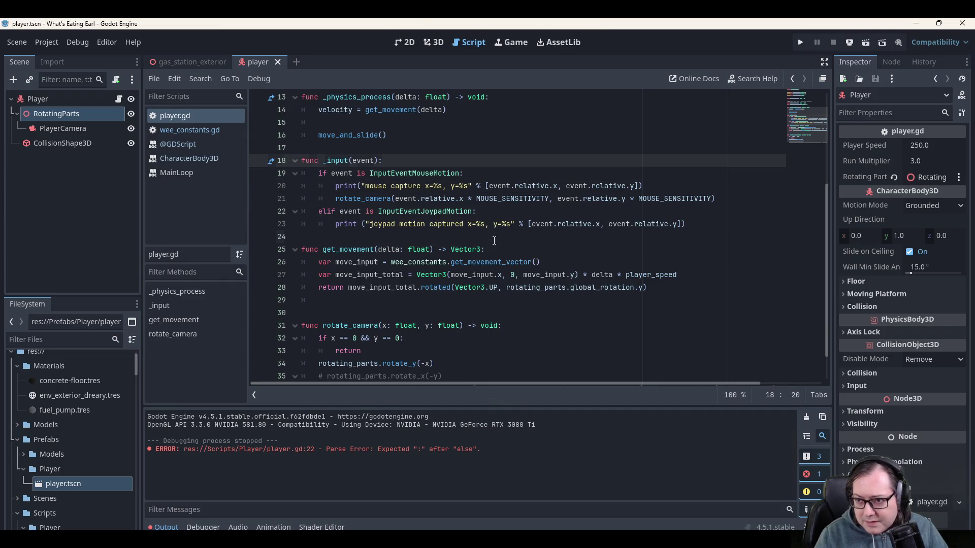
# Run the game to test the joypad input branch.
pyautogui.click(465, 237)
pyautogui.click(499, 210)
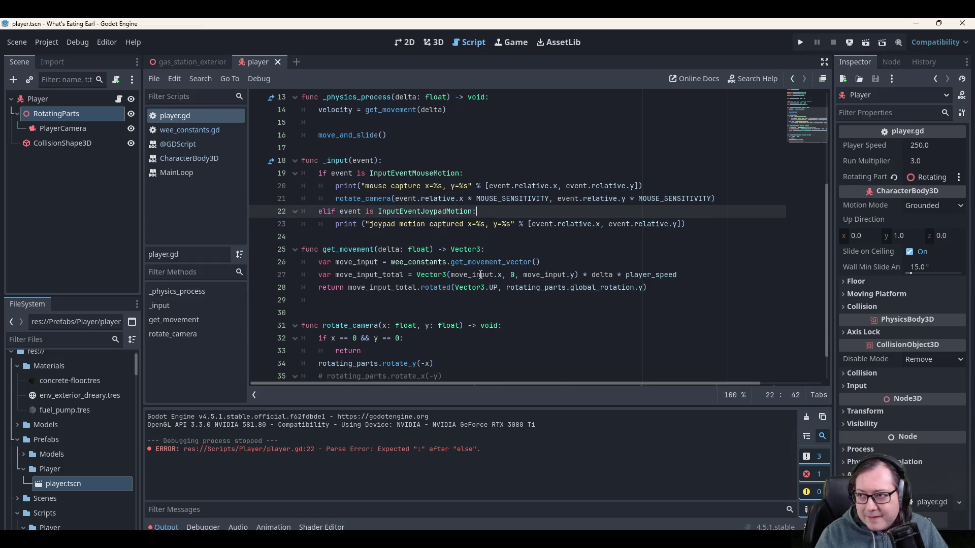
pyautogui.click(798, 42)
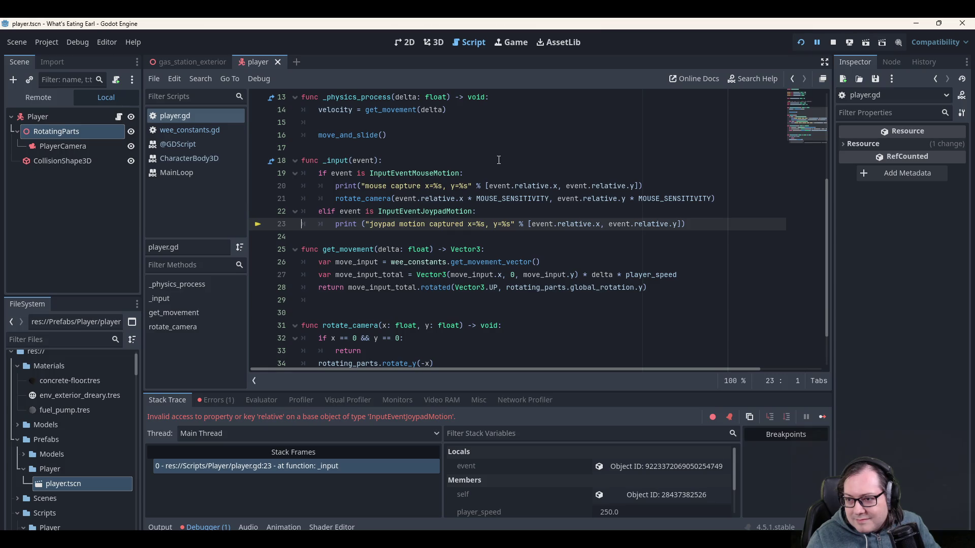
pyautogui.click(509, 215)
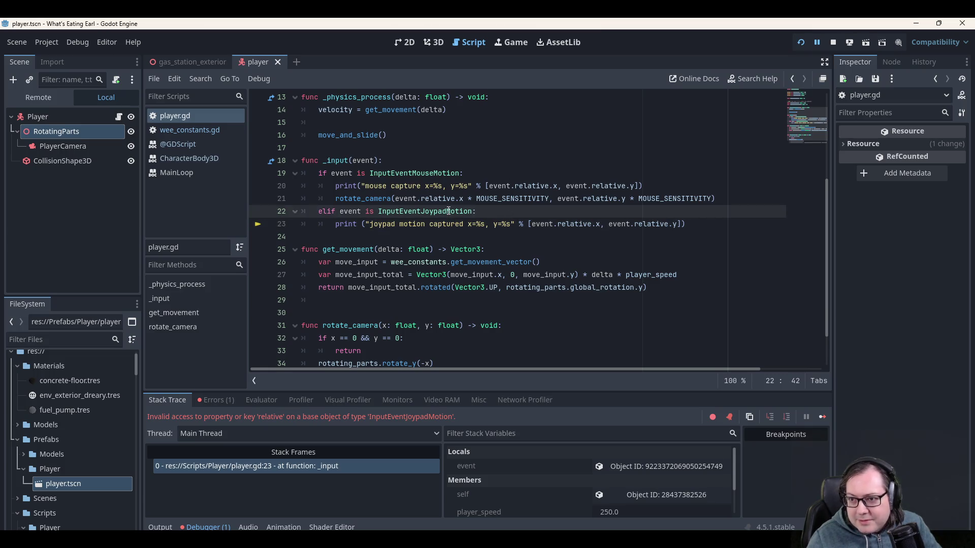
pyautogui.click(379, 211)
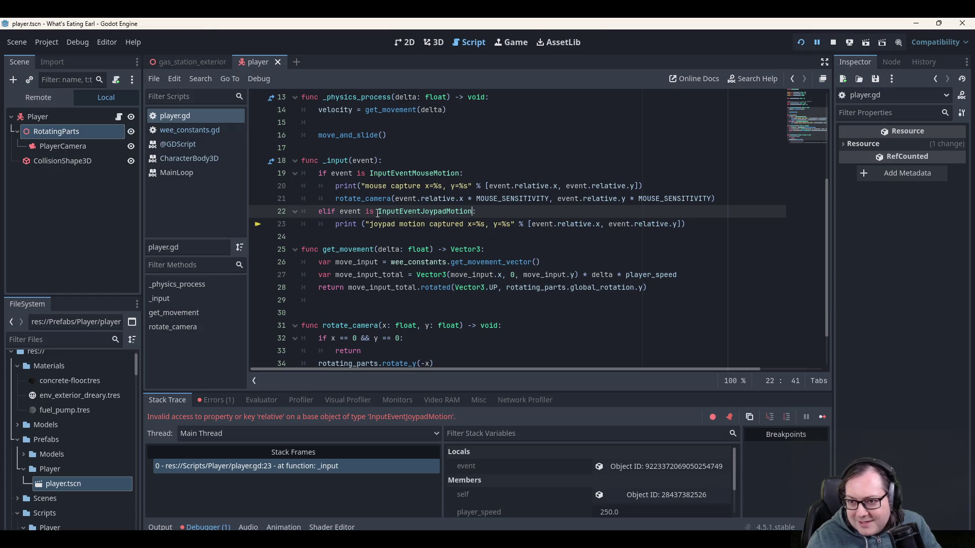
pyautogui.write(':')
pyautogui.click(473, 212)
pyautogui.click(459, 170)
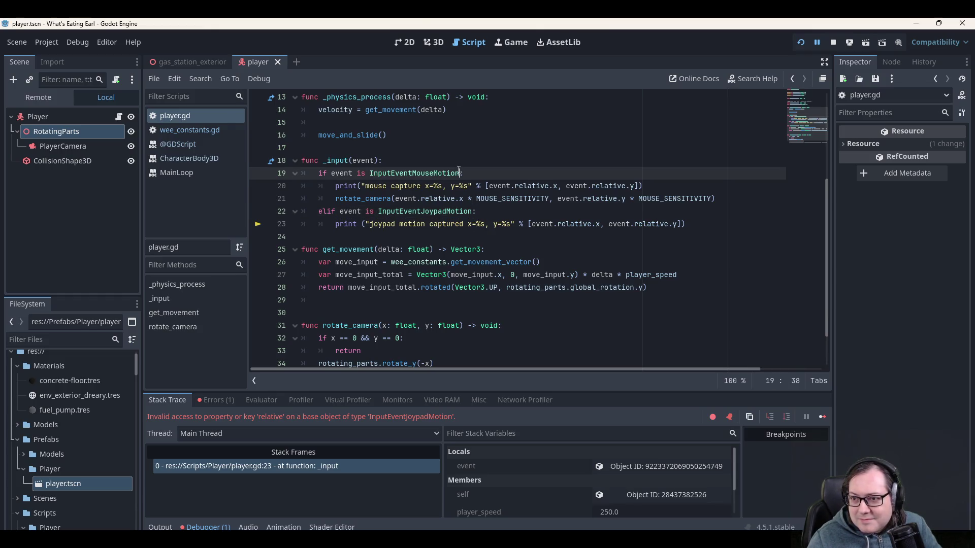
pyautogui.doubleClick(451, 212)
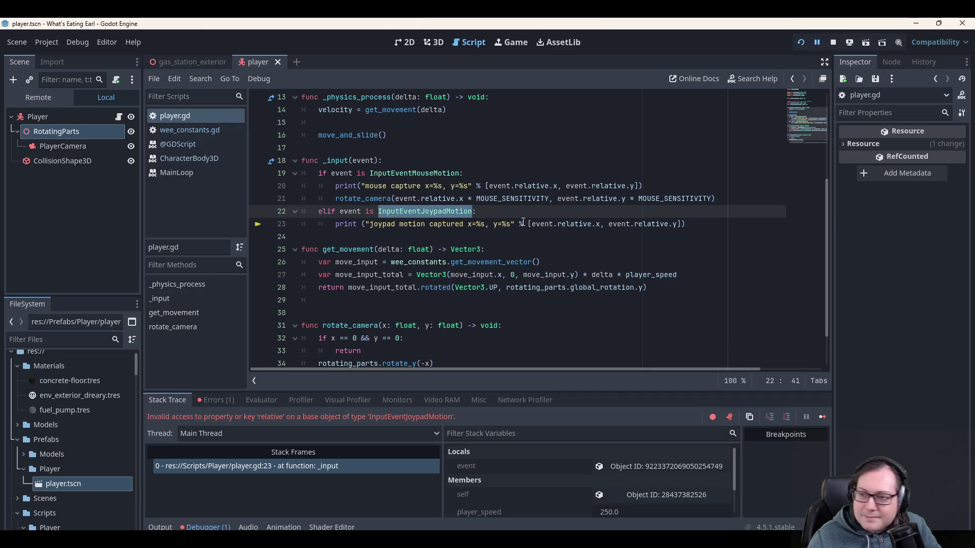
pyautogui.click(550, 225)
pyautogui.doubleClick(576, 224)
pyautogui.click(630, 226)
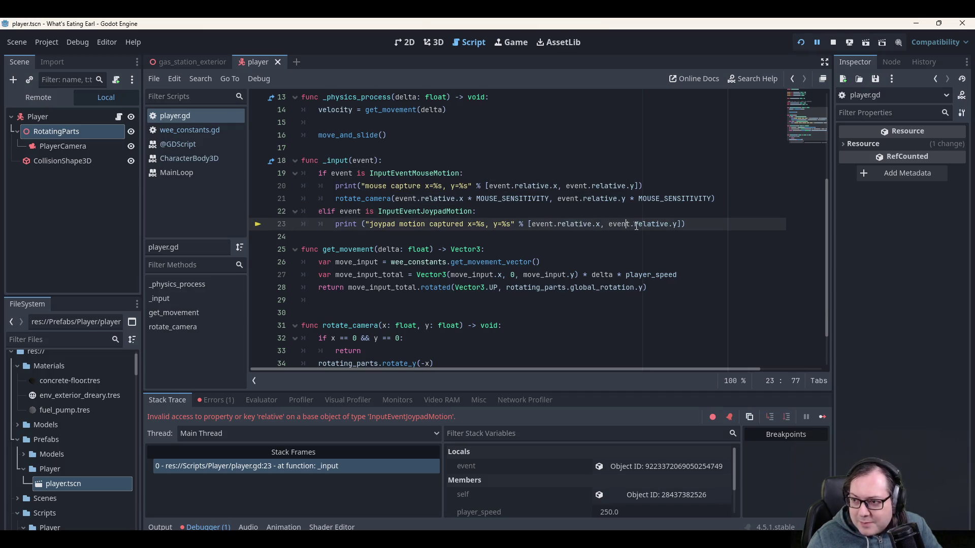
pyautogui.click(659, 224)
pyautogui.doubleClick(660, 224)
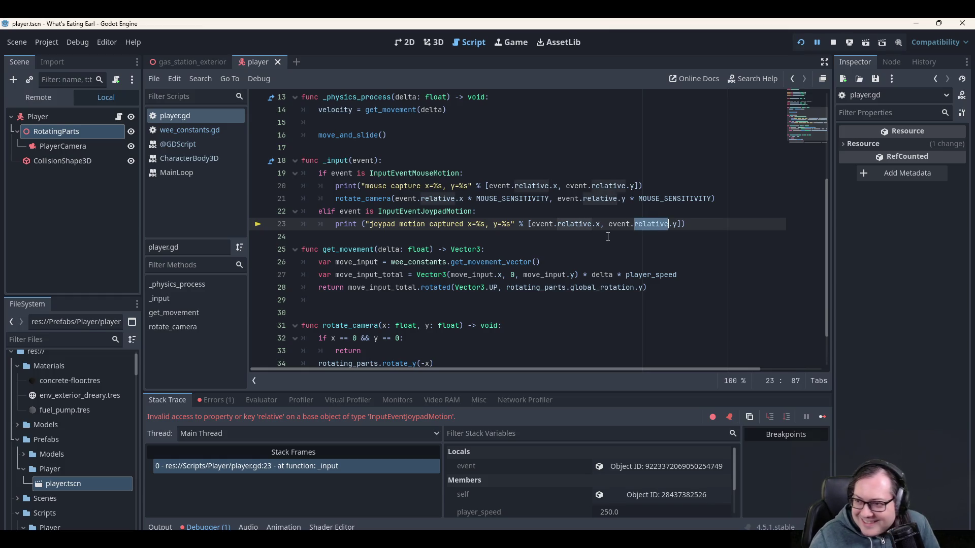
pyautogui.doubleClick(619, 224)
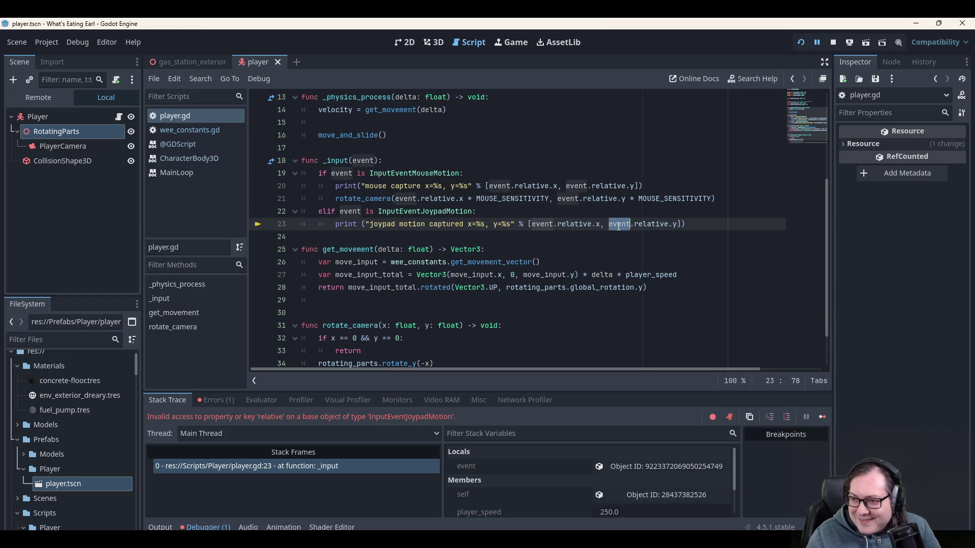
pyautogui.click(583, 224)
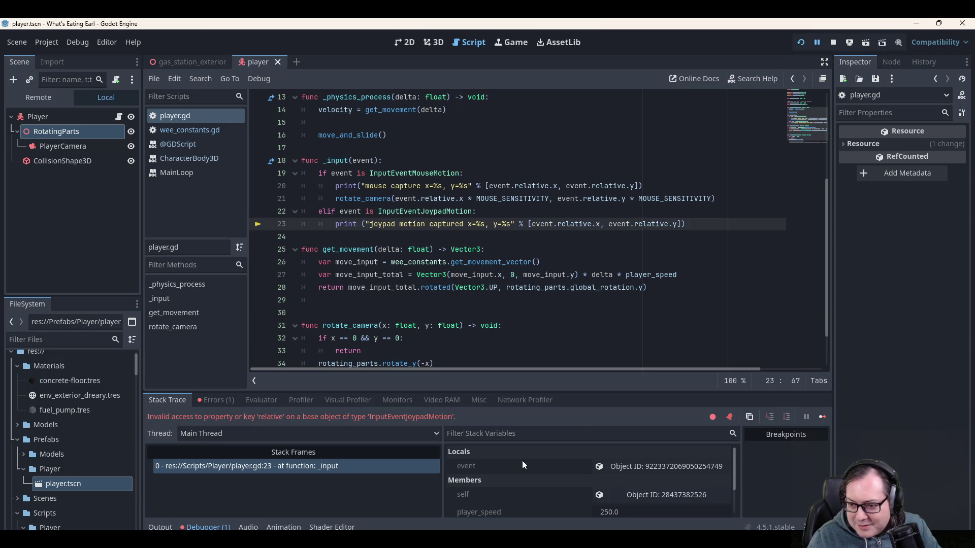
pyautogui.scroll(-3, 522, 461)
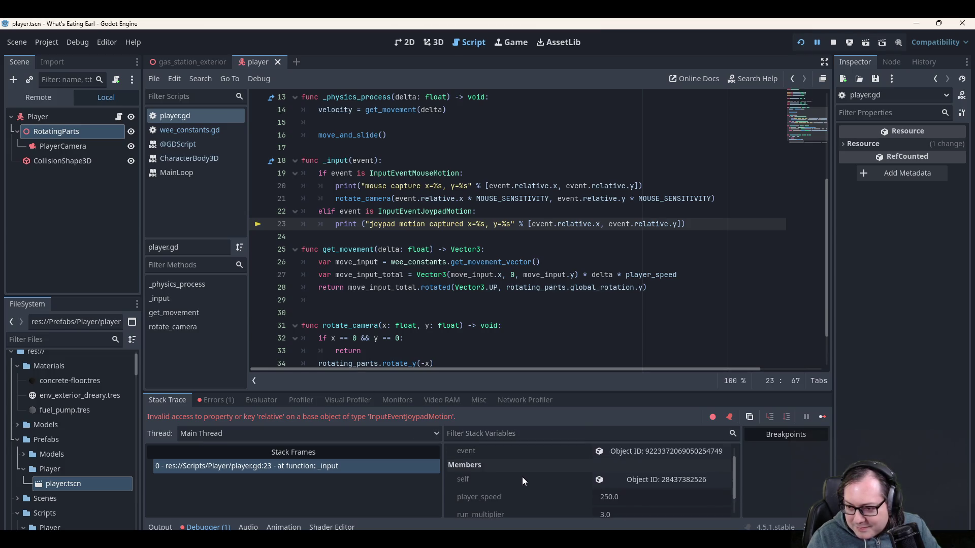
pyautogui.scroll(2, 521, 475)
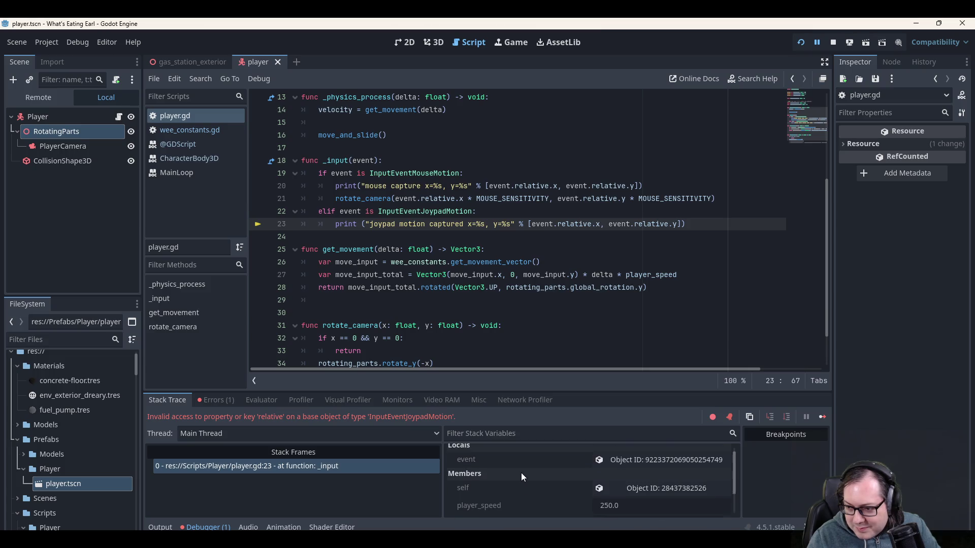
pyautogui.scroll(-1, 521, 473)
pyautogui.scroll(2, 520, 473)
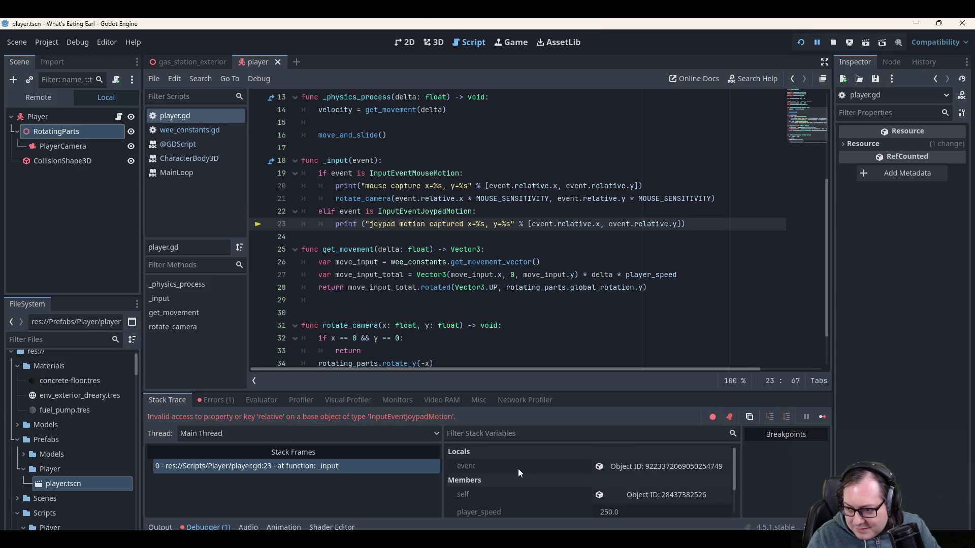
# Inspect the captured joypad event's properties, then stop the running game.
pyautogui.click(592, 464)
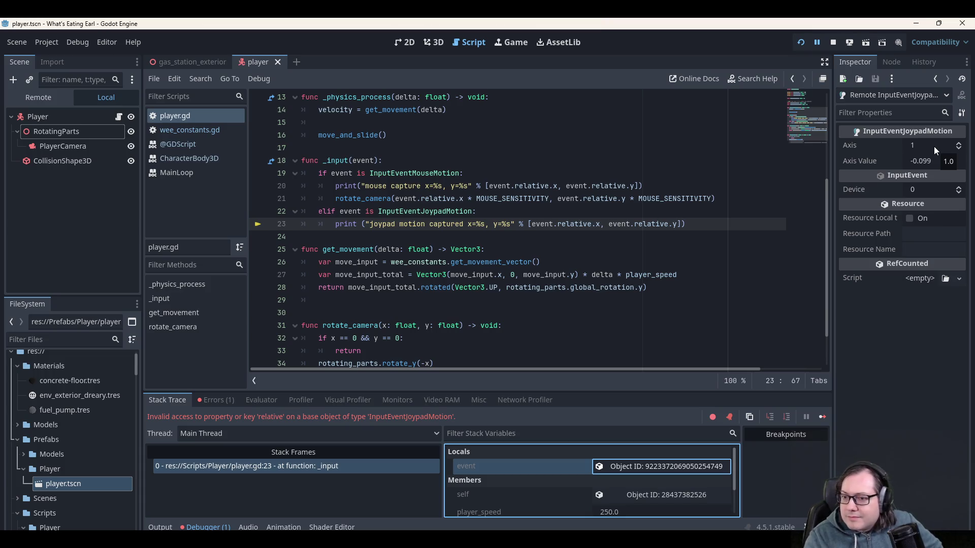
pyautogui.click(837, 44)
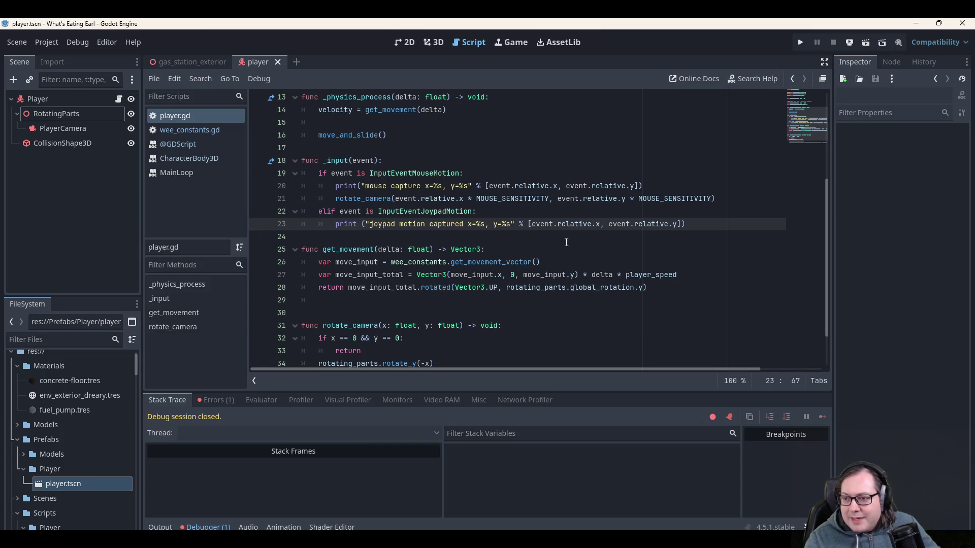
# Change line 23's joypad print to "joypad motion captured %s" % [event].
pyautogui.click(478, 224)
pyautogui.moveTo(479, 224); pyautogui.dragTo(486, 225)
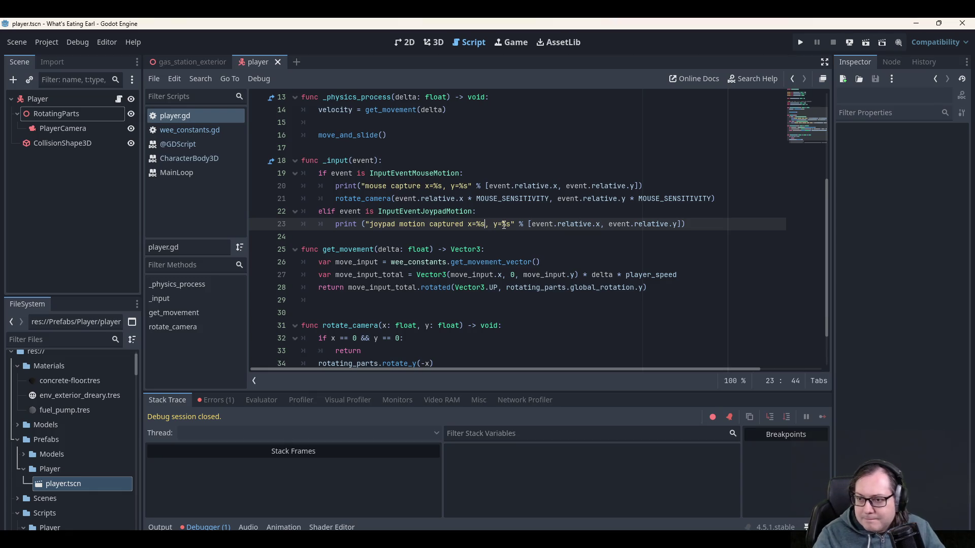
pyautogui.press('BackSpace')
pyautogui.press('BackSpace')
pyautogui.hotkey('shift', 'Right')
pyautogui.hotkey('shift', 'Right')
pyautogui.hotkey('shift', 'Right')
pyautogui.press('BackSpace')
pyautogui.hotkey('ctrl', 'Right')
pyautogui.hotkey('ctrl', 'Right')
pyautogui.hotkey('ctrl', 'Right')
pyautogui.hotkey('ctrl', 'Left')
pyautogui.hotkey('ctrl', 'Left')
pyautogui.hotkey('shift', 'End')
pyautogui.hotkey('shift', 'Left')
pyautogui.hotkey('shift', 'Left')
pyautogui.press('BackSpace')
# Save the script, run the game to check the joypad logging, stop it with F8, and minimize Godot.
pyautogui.hotkey('ctrl', 's')
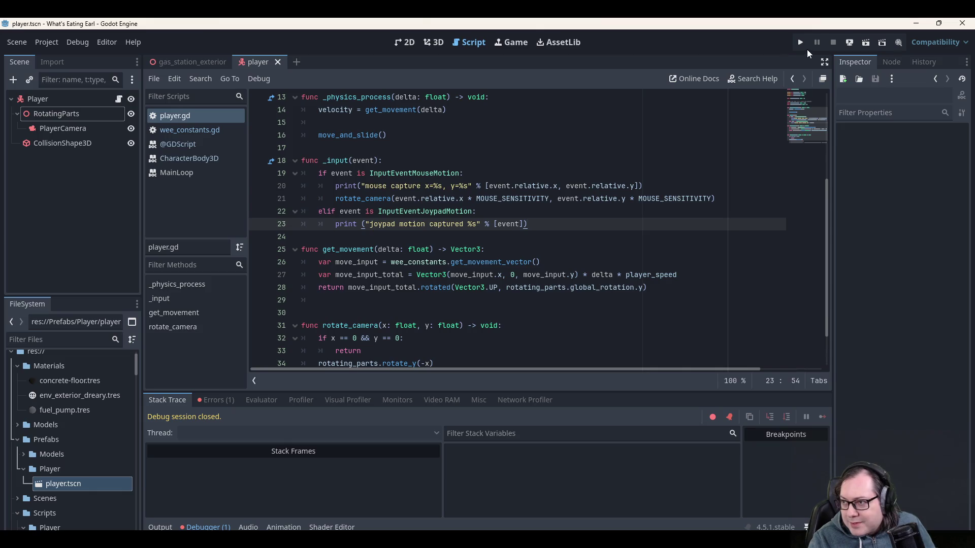
pyautogui.click(801, 43)
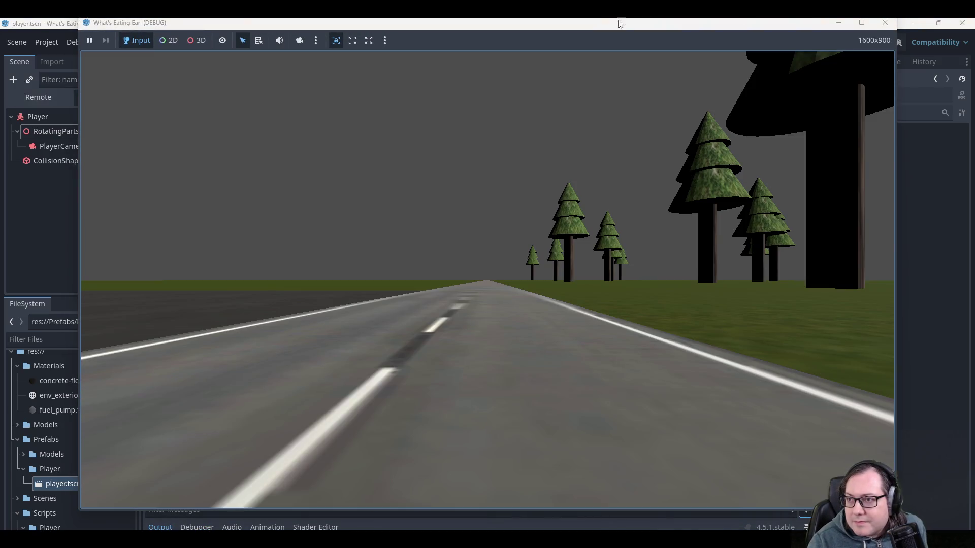
pyautogui.moveTo(619, 23)
pyautogui.mouseDown()
pyautogui.moveTo(405, 37)
pyautogui.moveTo(0, 36)
pyautogui.mouseUp()
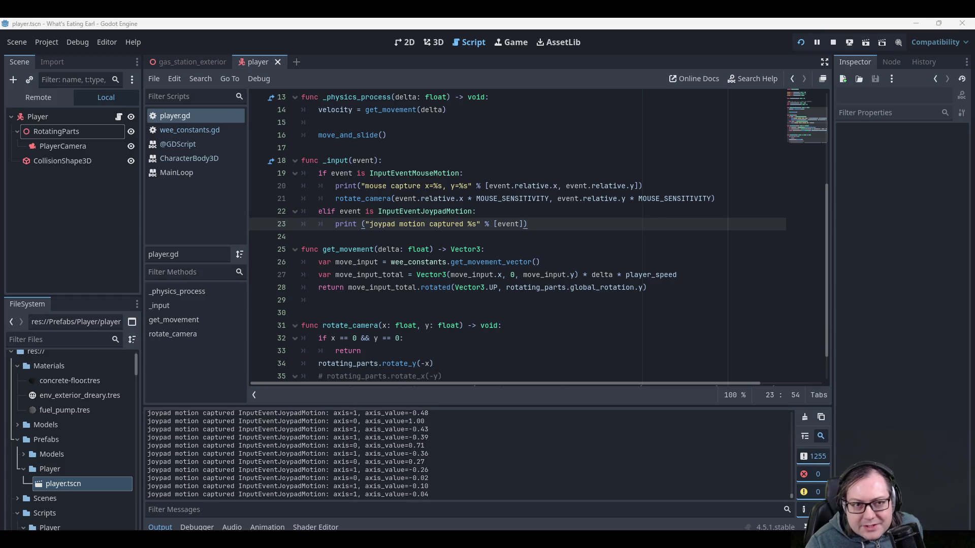
pyautogui.press('F8')
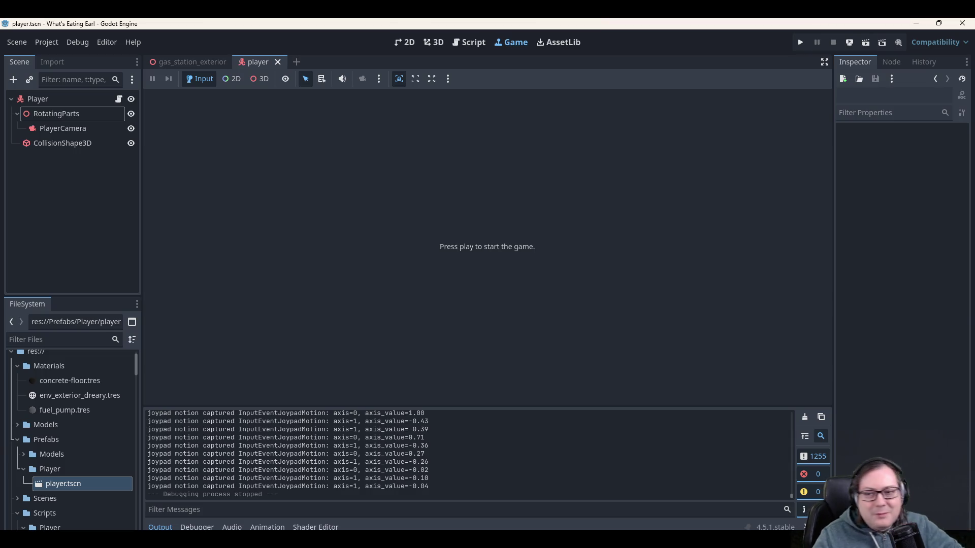
pyautogui.click(916, 23)
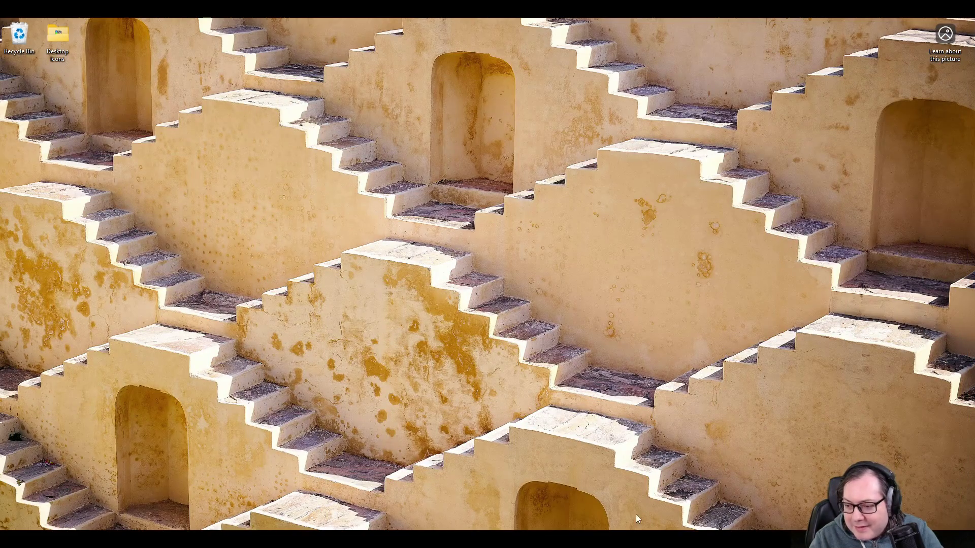
# Back in the player script, comment out the joypad elif line and its print line with Ctrl+K.
pyautogui.hotkey('alt', 'Tab')
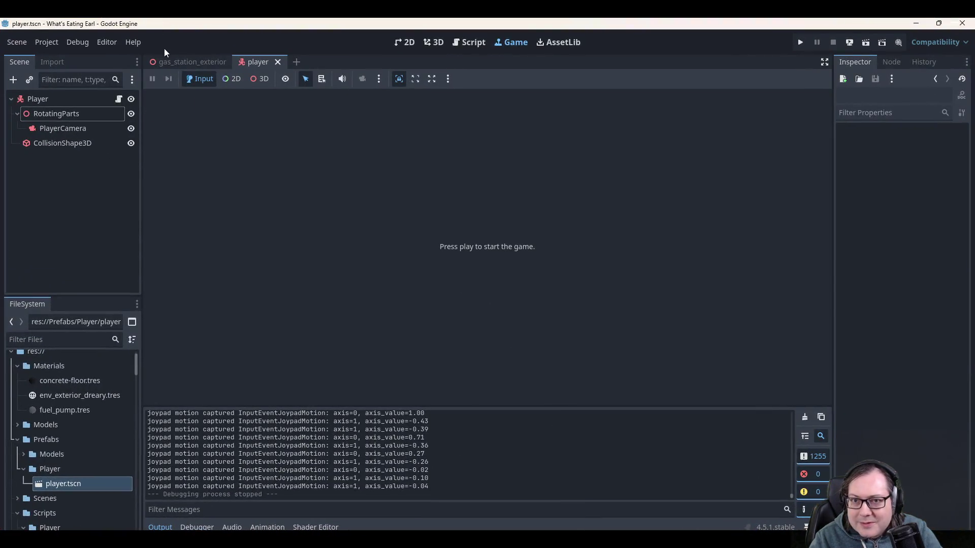
pyautogui.click(436, 42)
pyautogui.hotkey('ctrl', 'F3')
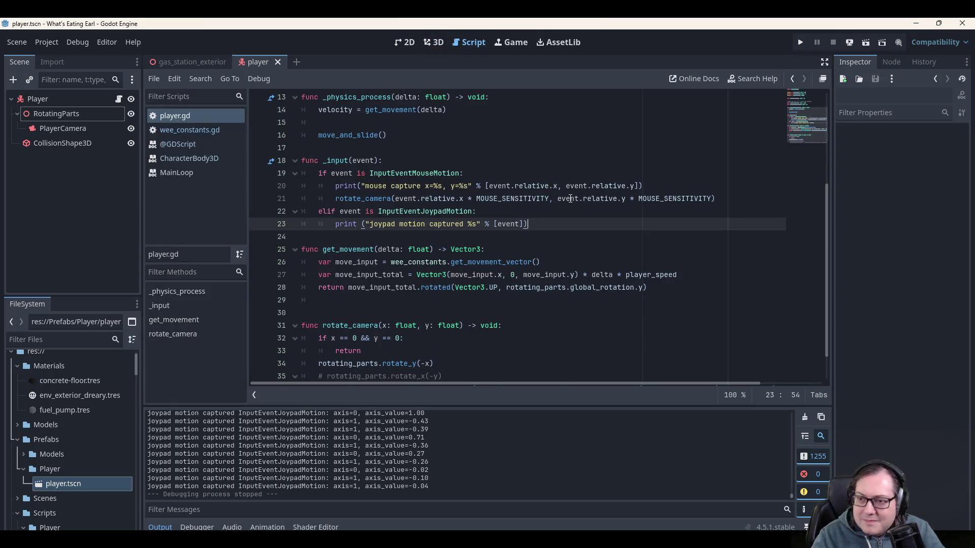
pyautogui.press('Up')
pyautogui.press('Home')
pyautogui.hotkey('ctrl', 'k')
pyautogui.hotkey('ctrl', 'k')
pyautogui.hotkey('shift', 'Down')
pyautogui.hotkey('ctrl', 'k')
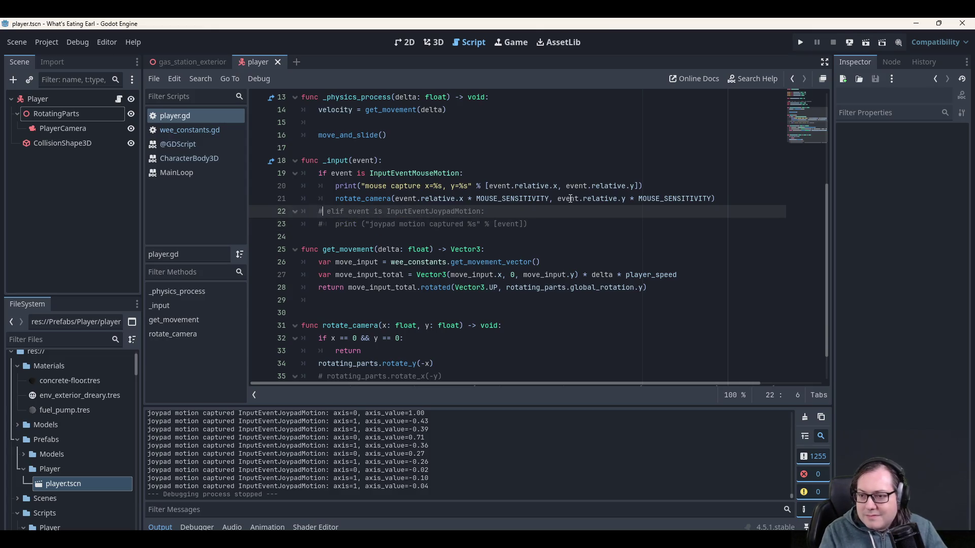
# Move up in the script and select the run_multiplier variable name.
pyautogui.press('Up')
pyautogui.press('Up')
pyautogui.press('Up')
pyautogui.press('End')
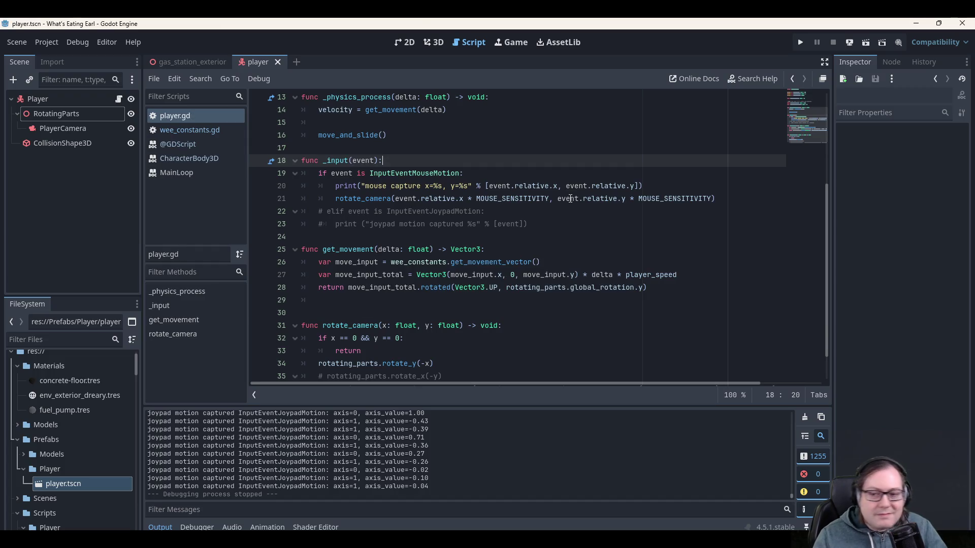
pyautogui.scroll(4, 589, 223)
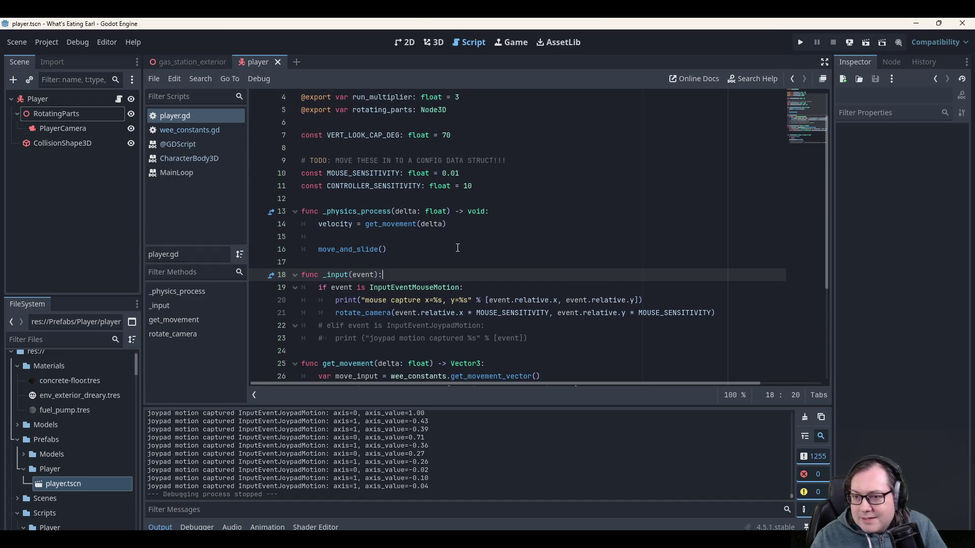
pyautogui.click(475, 141)
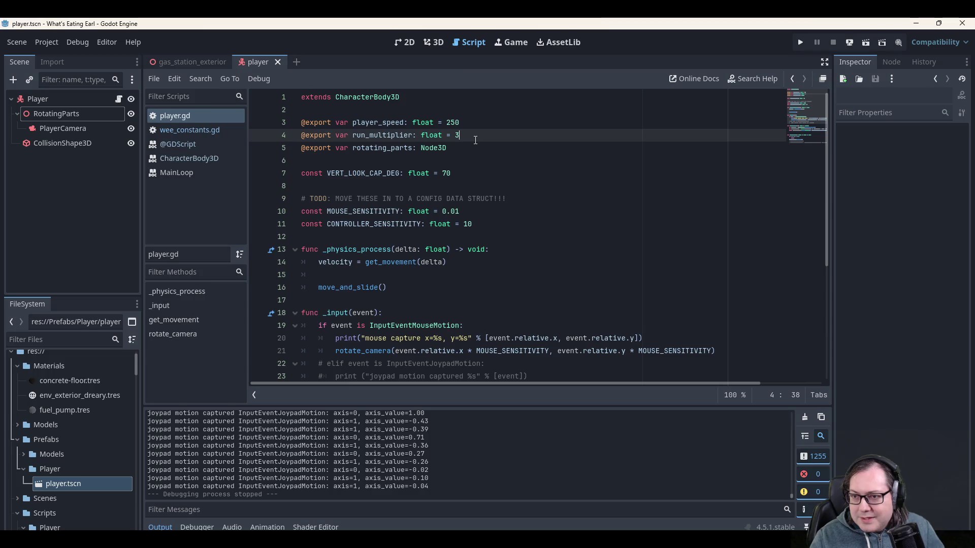
pyautogui.doubleClick(383, 137)
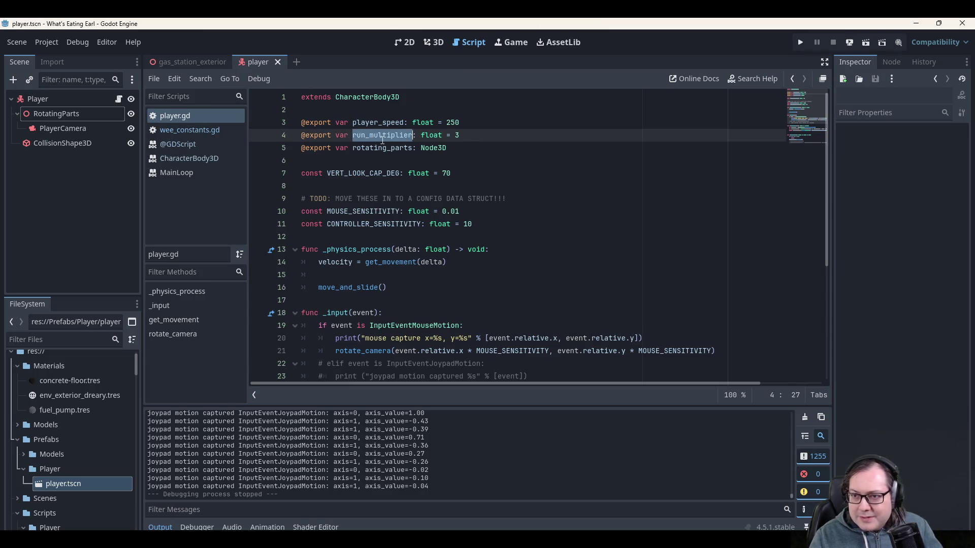
# In Project Settings > Input Map, create a 'run' action bound to the Shift key.
pyautogui.click(57, 40)
pyautogui.click(59, 57)
pyautogui.click(257, 161)
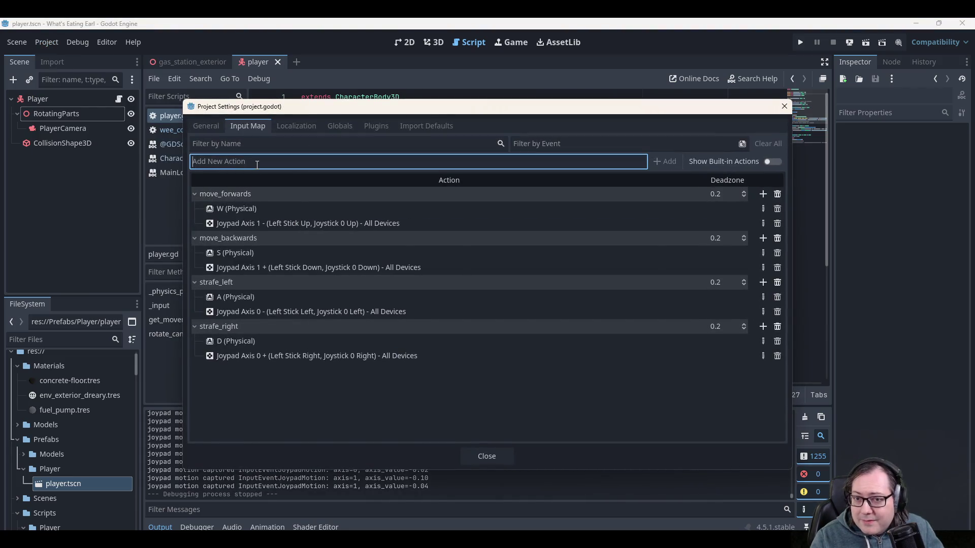
pyautogui.write('run')
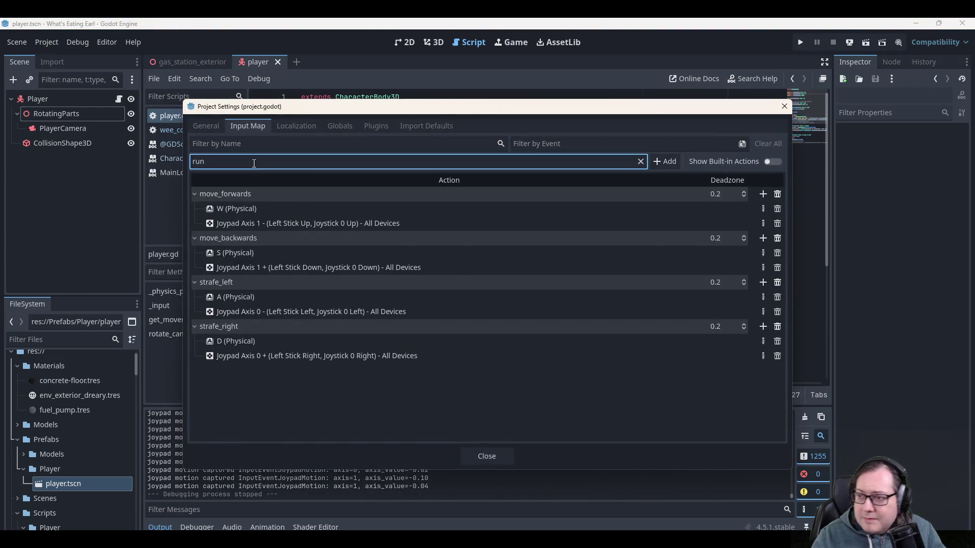
pyautogui.click(666, 168)
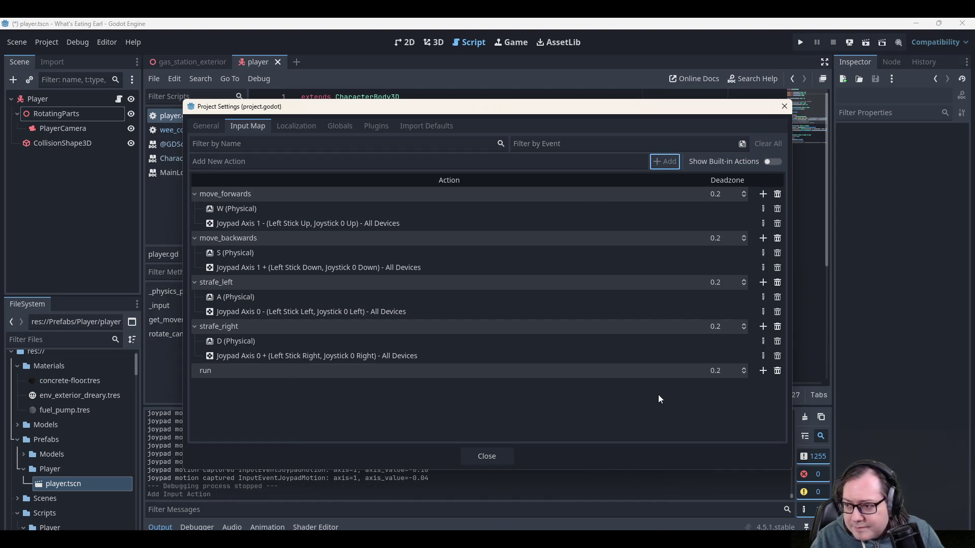
pyautogui.click(763, 370)
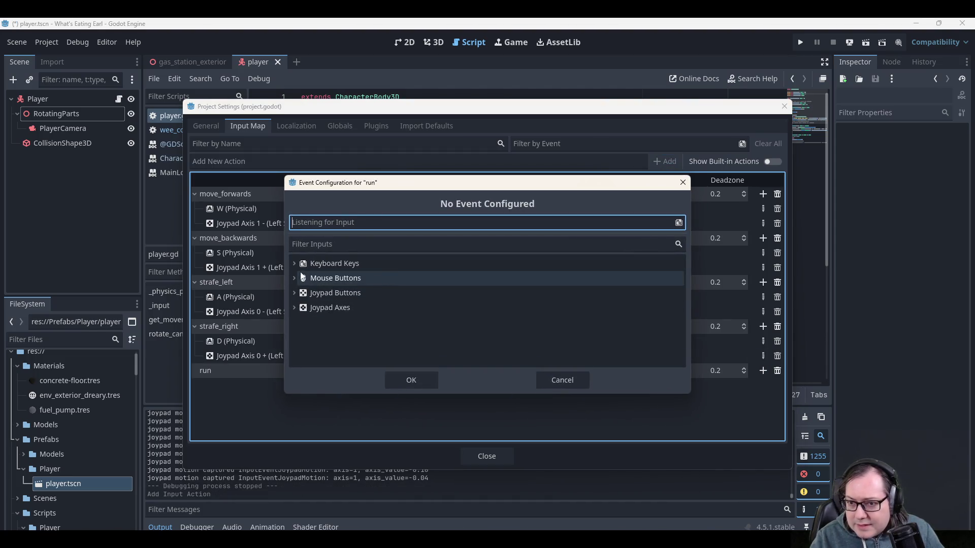
pyautogui.press('shift')
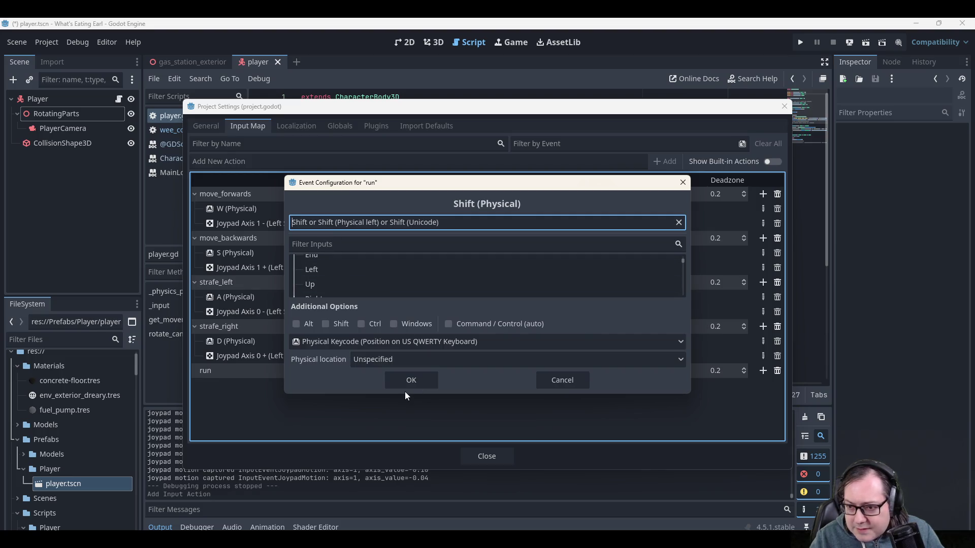
pyautogui.click(412, 381)
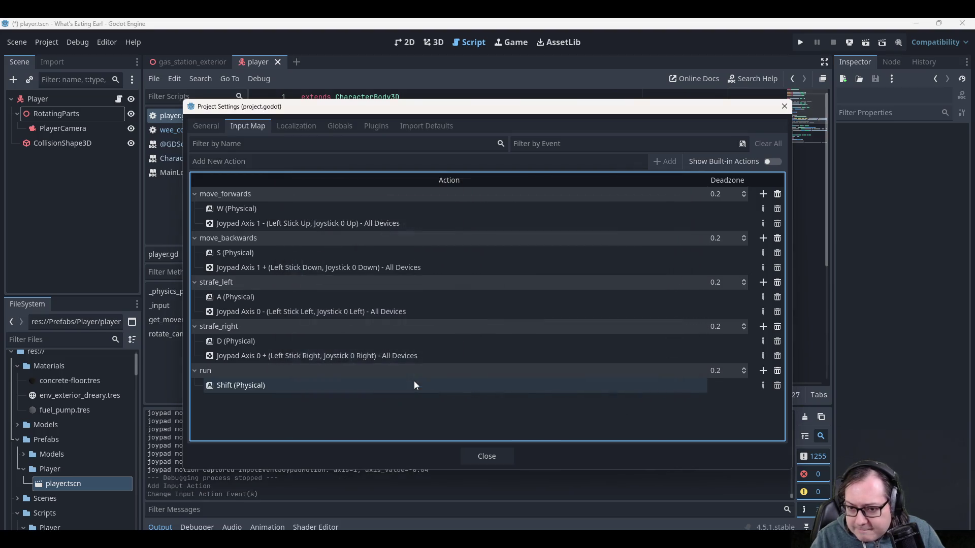
# Add Joypad Button 1 as a second binding for run, then close Project Settings.
pyautogui.click(763, 371)
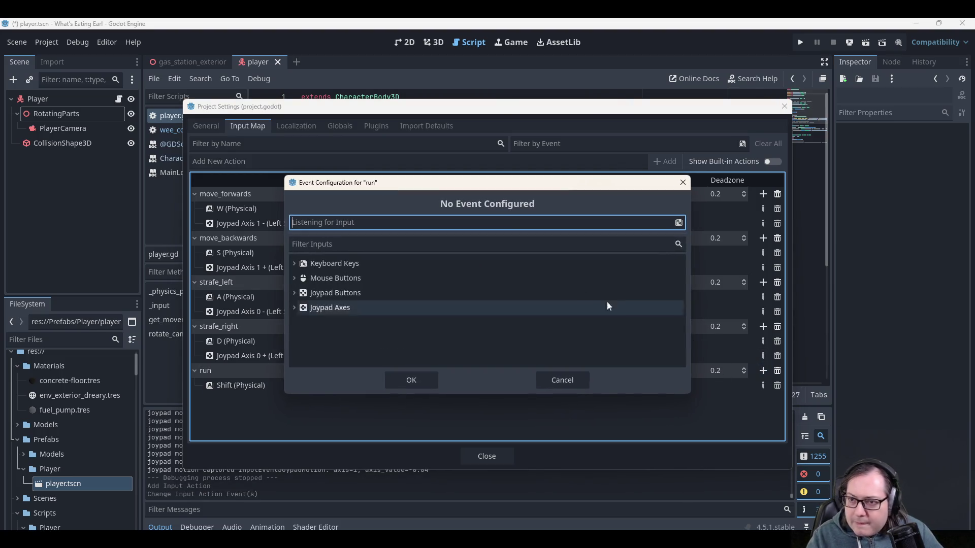
pyautogui.click(294, 294)
pyautogui.scroll(-3, 339, 336)
pyautogui.scroll(-1, 334, 335)
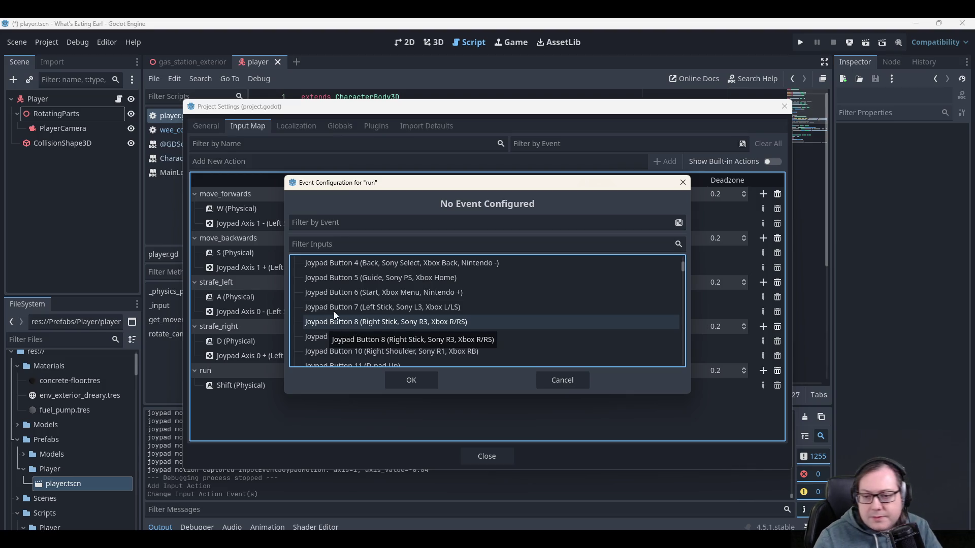
pyautogui.click(369, 243)
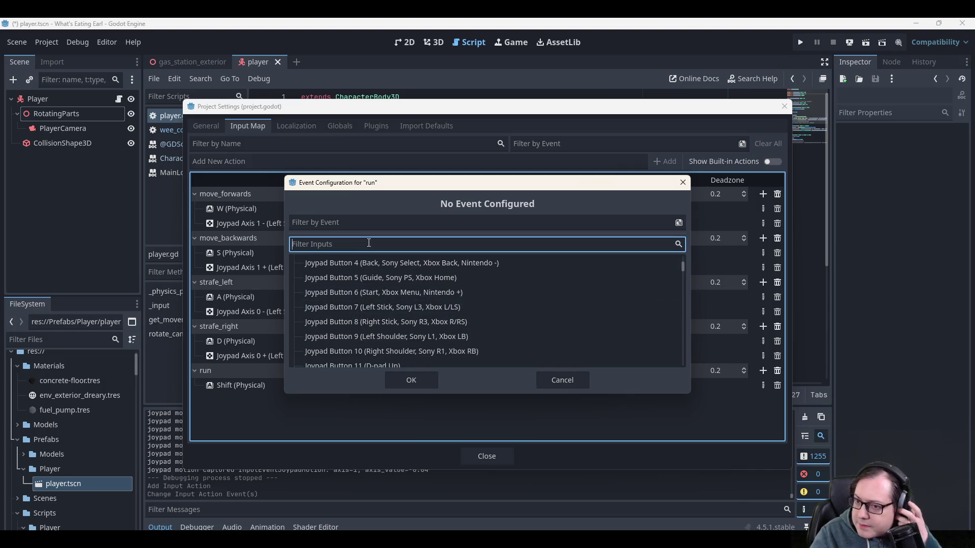
pyautogui.write('right')
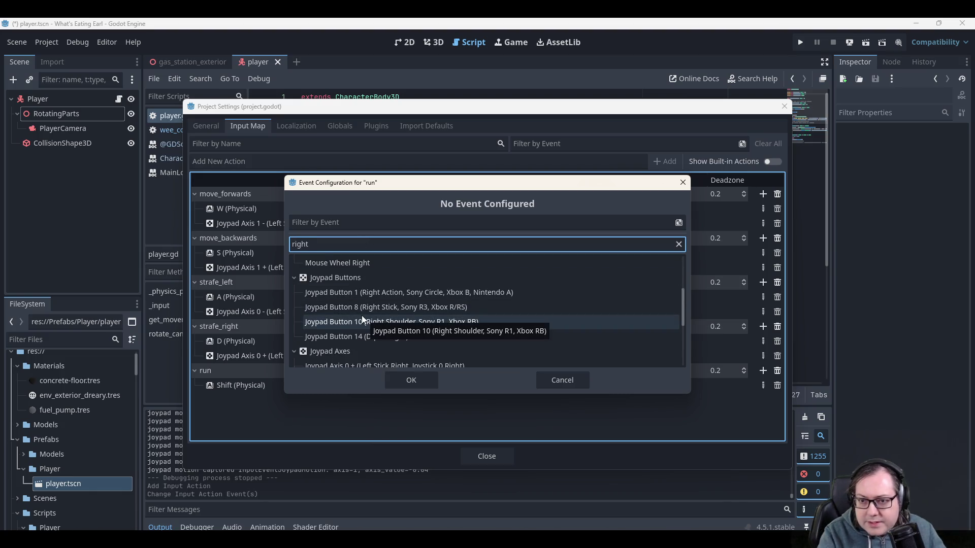
pyautogui.press('BackSpace')
pyautogui.press('BackSpace')
pyautogui.press('BackSpace')
pyautogui.write('east')
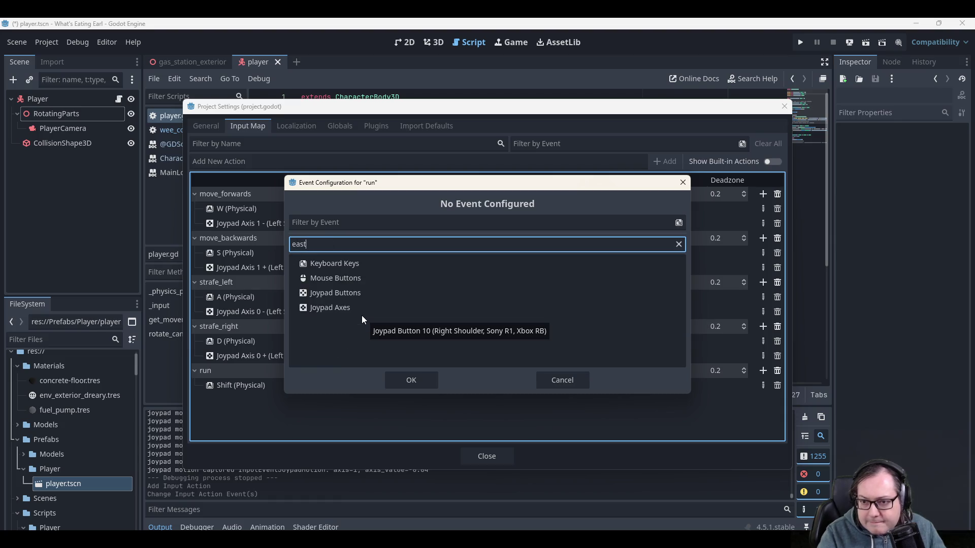
pyautogui.press('BackSpace')
pyautogui.press('BackSpace')
pyautogui.press('BackSpace')
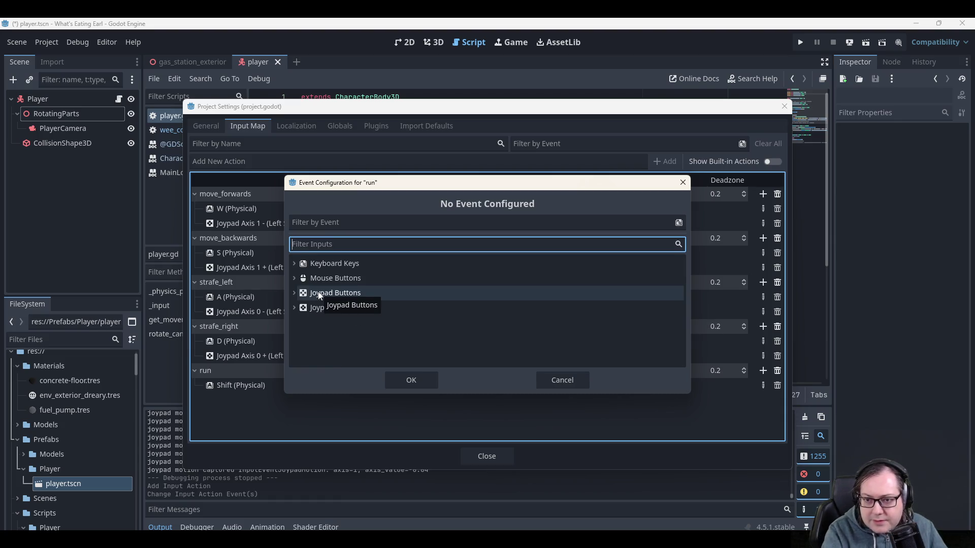
pyautogui.write('right')
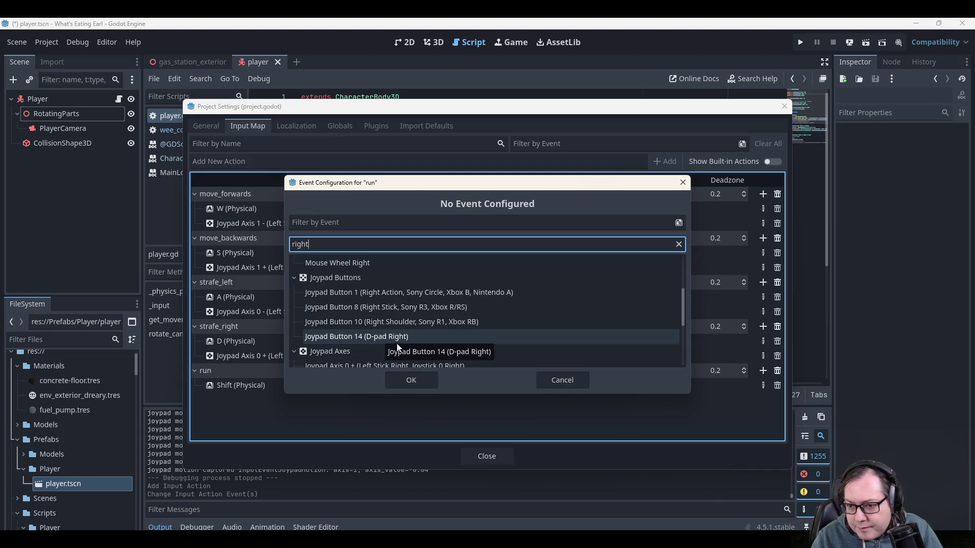
pyautogui.click(413, 295)
pyautogui.click(418, 380)
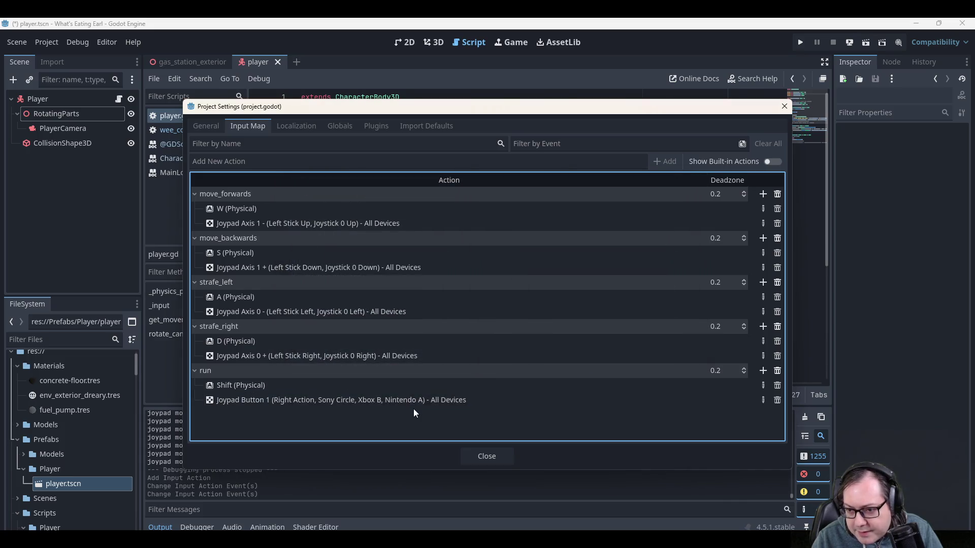
pyautogui.click(475, 455)
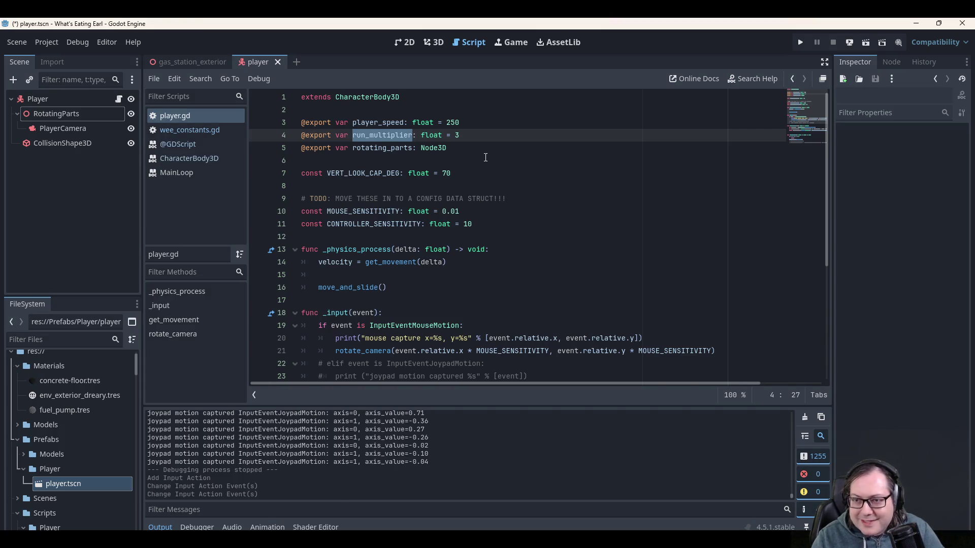
# Save the player scene and open the wee_constants.gd script.
pyautogui.hotkey('ctrl', 's')
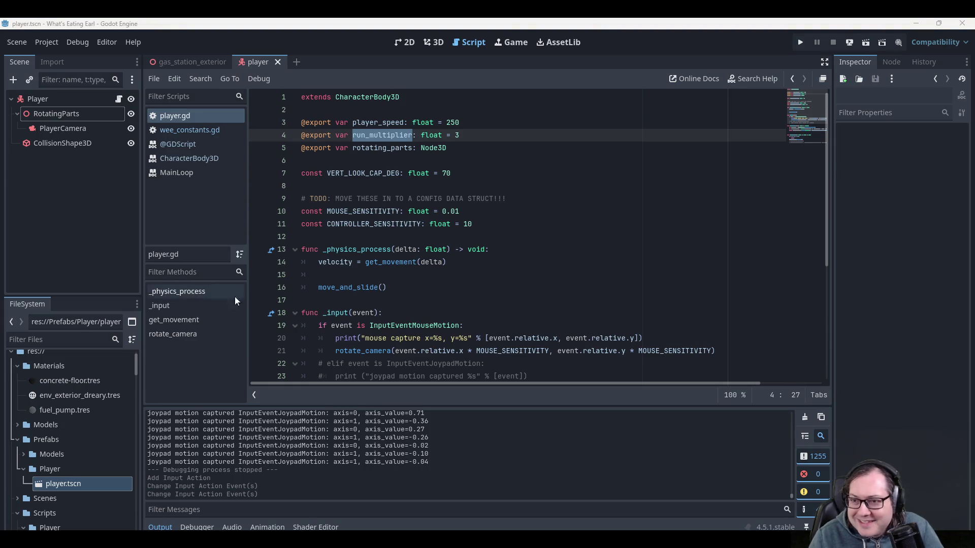
pyautogui.press('Down')
pyautogui.press('End')
pyautogui.scroll(-4, 555, 195)
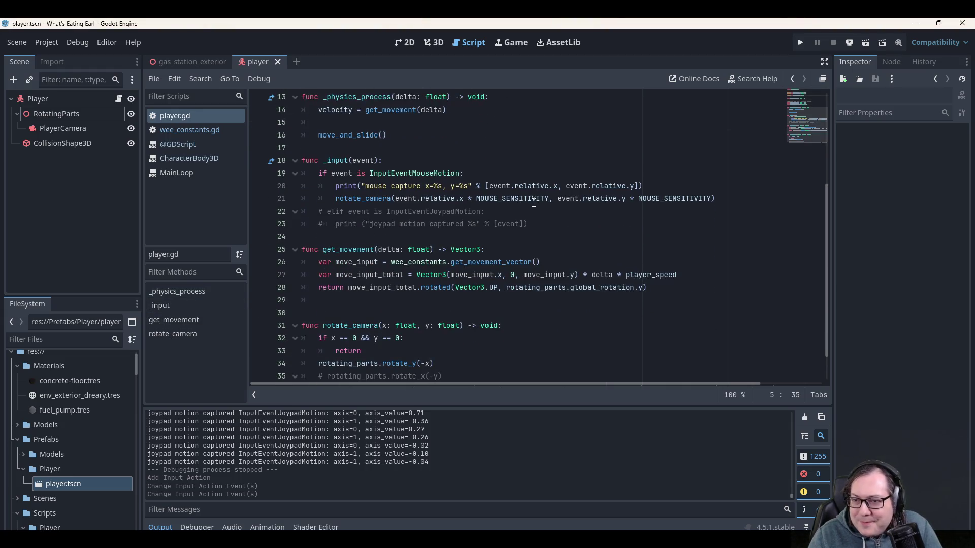
pyautogui.scroll(2, 534, 202)
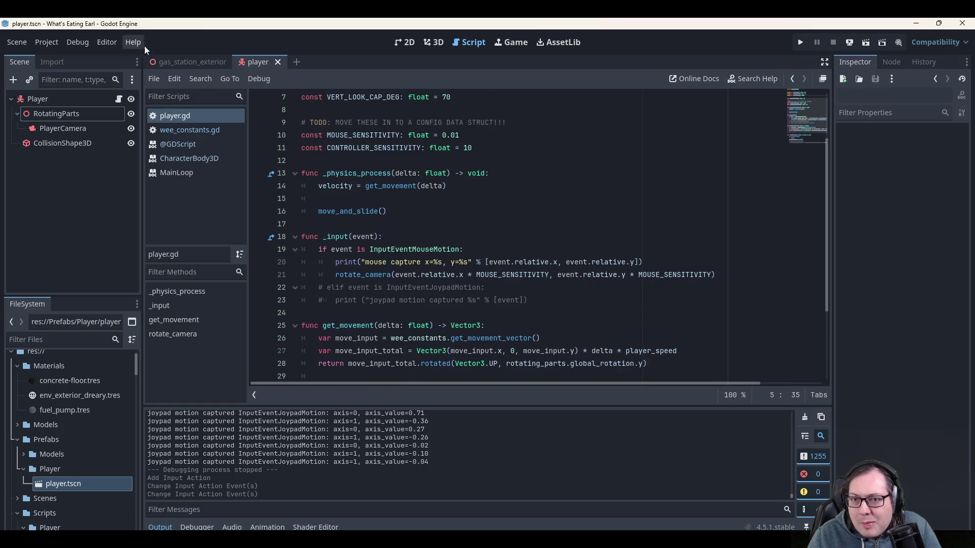
pyautogui.click(201, 132)
# Add const run: String = "run" under strafe_right, fixing the lowercase 'string' to String.
pyautogui.click(531, 188)
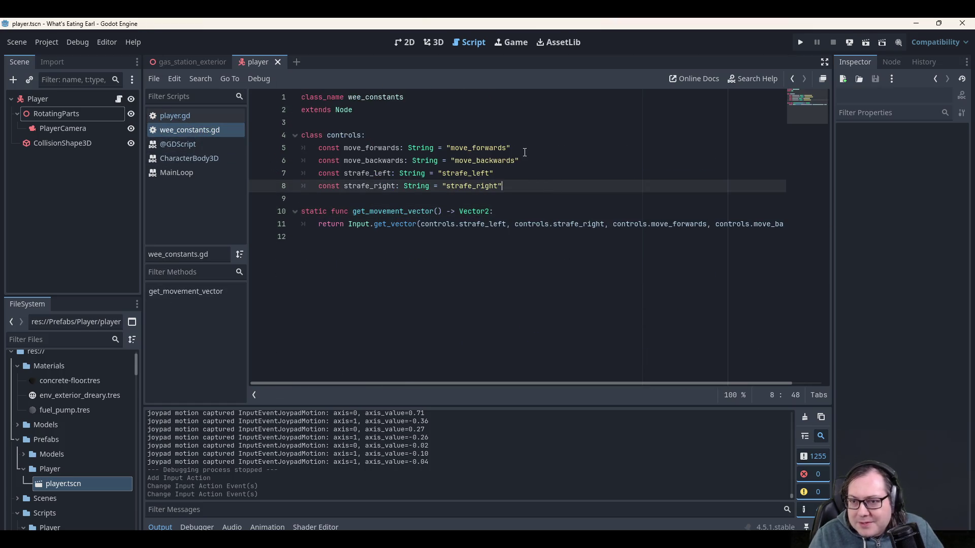
pyautogui.press('Return')
pyautogui.write('con')
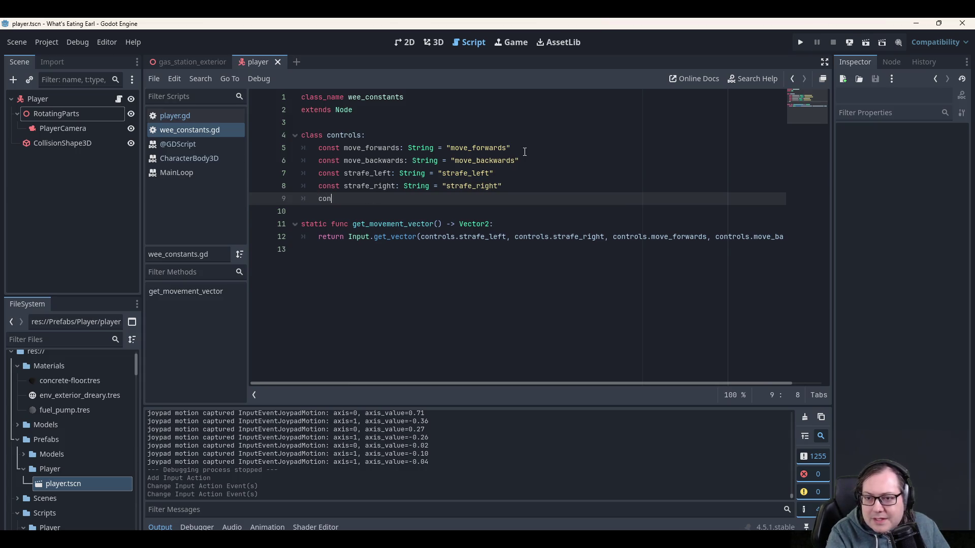
pyautogui.write('st run:')
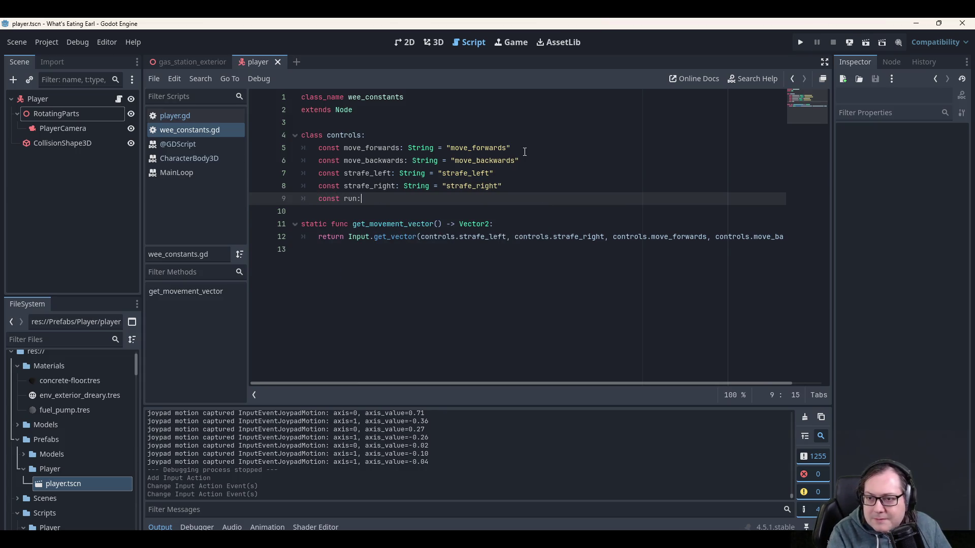
pyautogui.write(' string = "run')
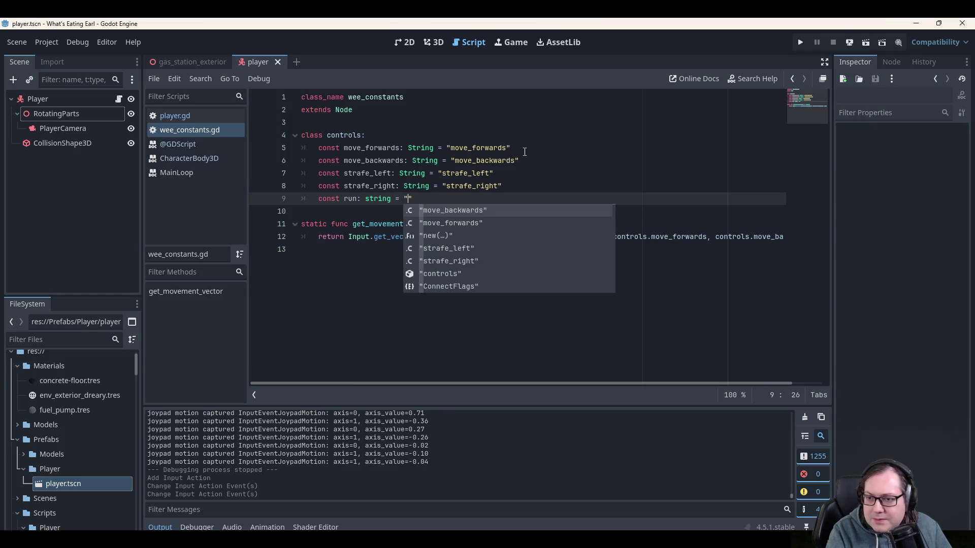
pyautogui.press('Down')
pyautogui.press('Up')
pyautogui.press('Up')
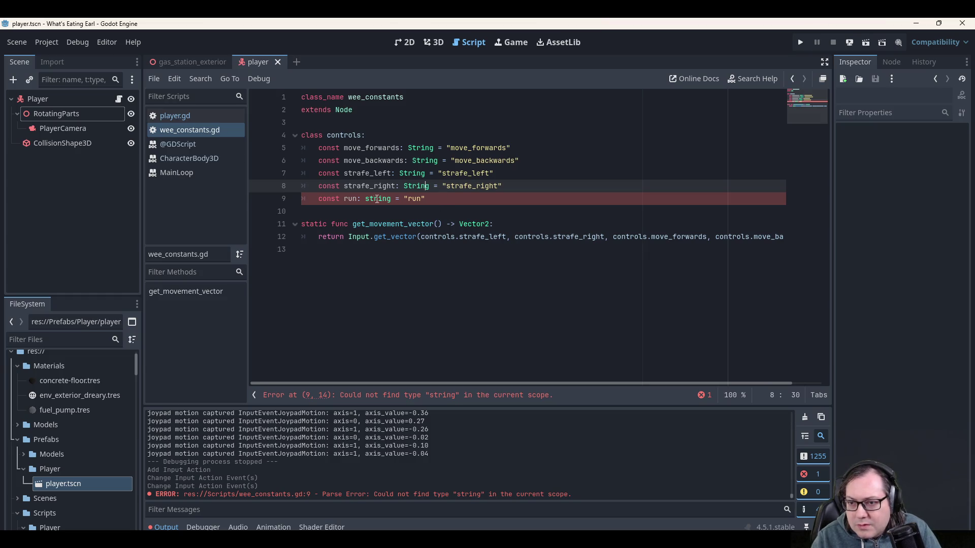
pyautogui.doubleClick(377, 198)
pyautogui.write('String')
pyautogui.press('End')
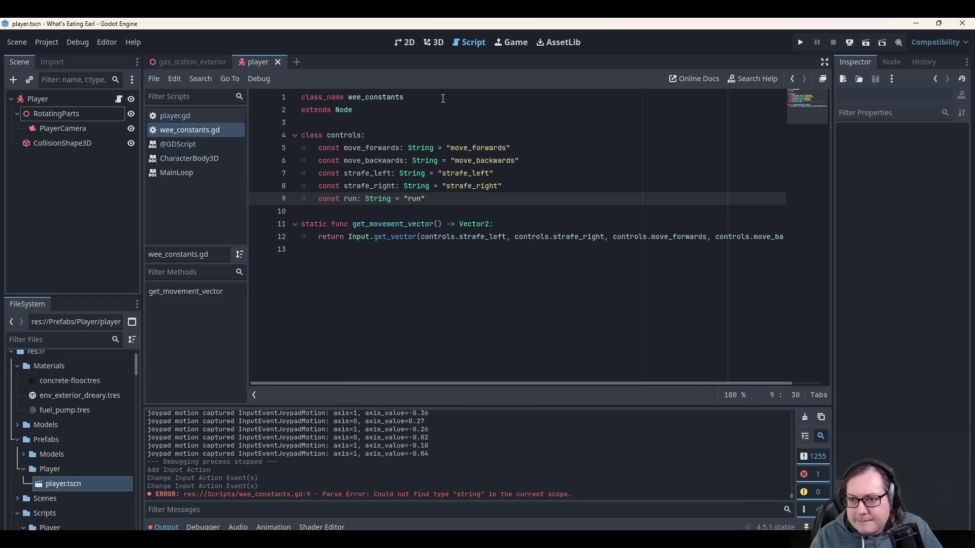
pyautogui.click(423, 122)
pyautogui.click(193, 139)
pyautogui.click(190, 131)
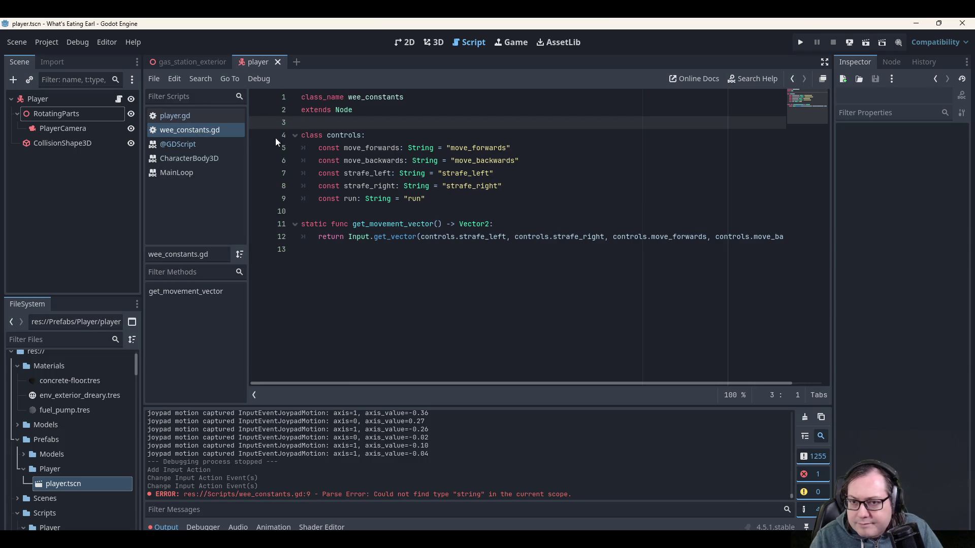
pyautogui.click(176, 116)
# Scroll down player.gd to the get_movement function.
pyautogui.scroll(-4, 453, 240)
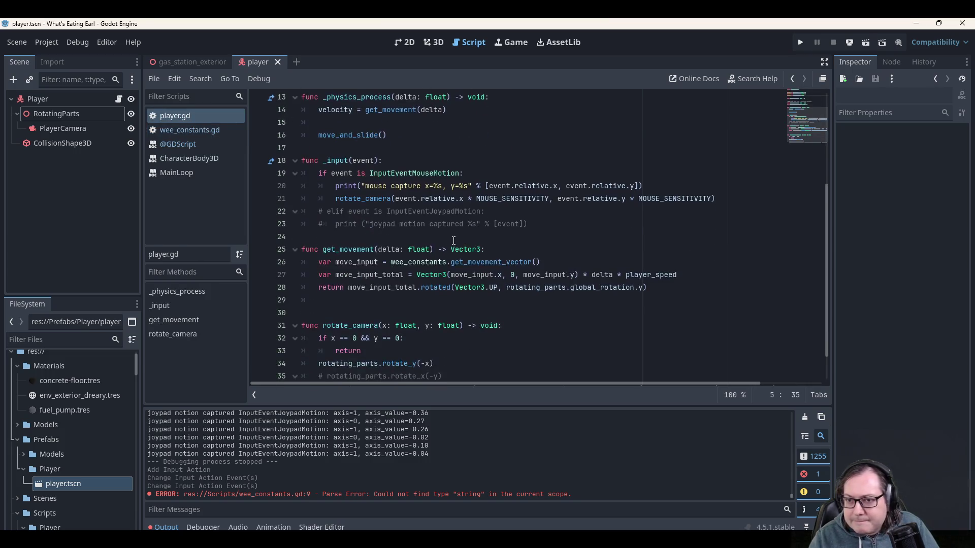
pyautogui.scroll(-1, 454, 240)
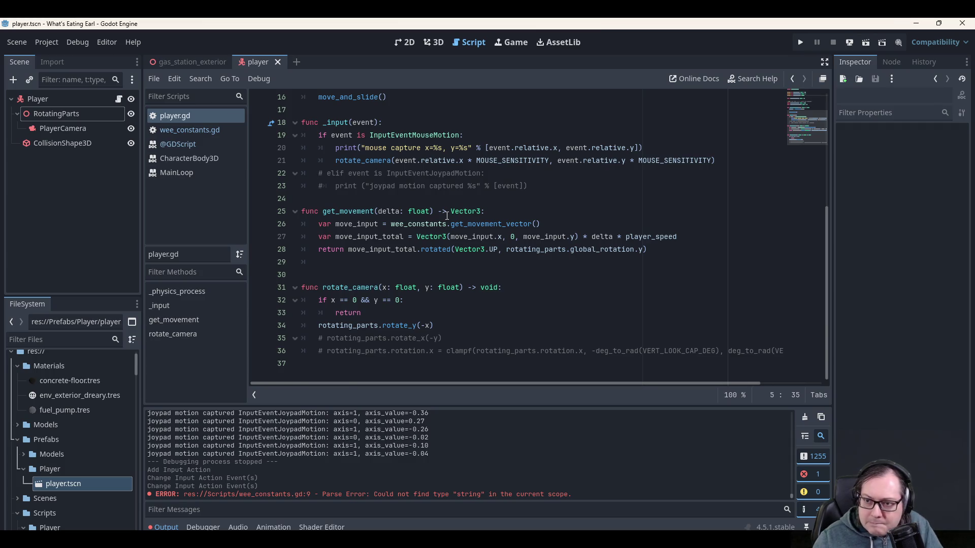
pyautogui.click(342, 211)
pyautogui.scroll(5, 344, 207)
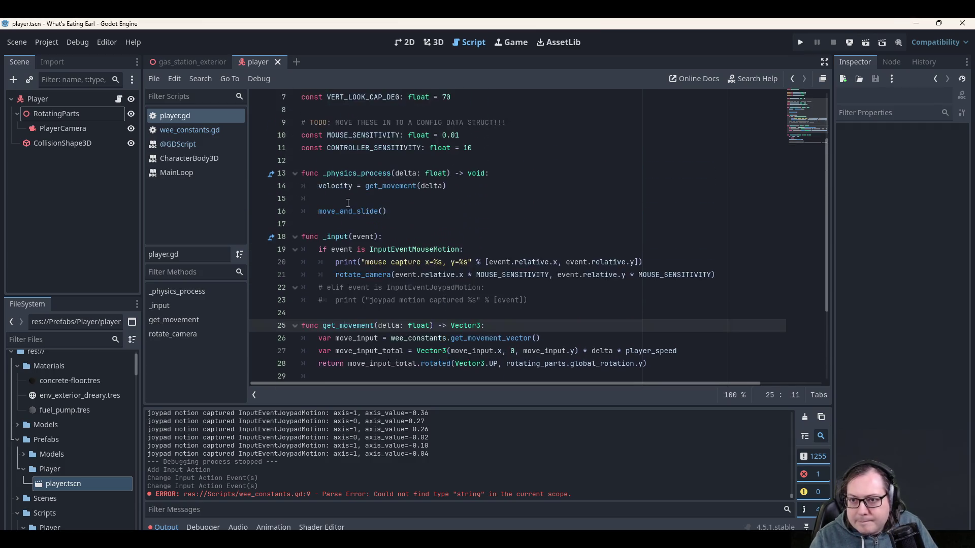
pyautogui.scroll(-5, 357, 255)
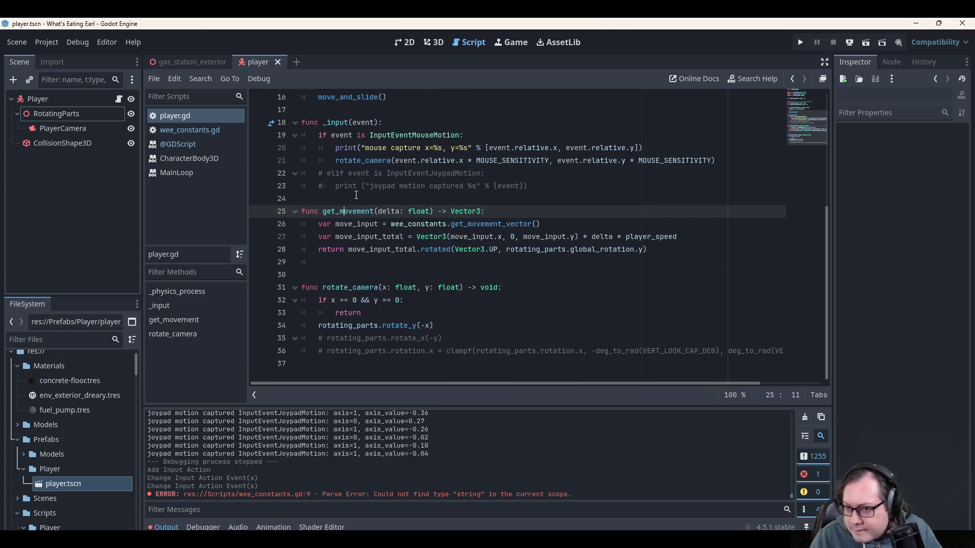
pyautogui.doubleClick(362, 209)
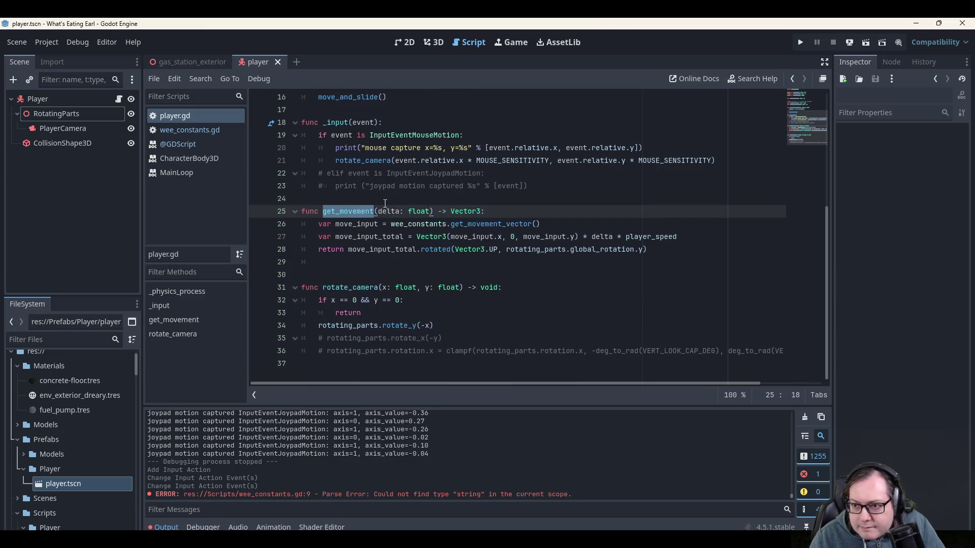
# Add a line after move_input reading 'var is_running = input.'.
pyautogui.click(593, 218)
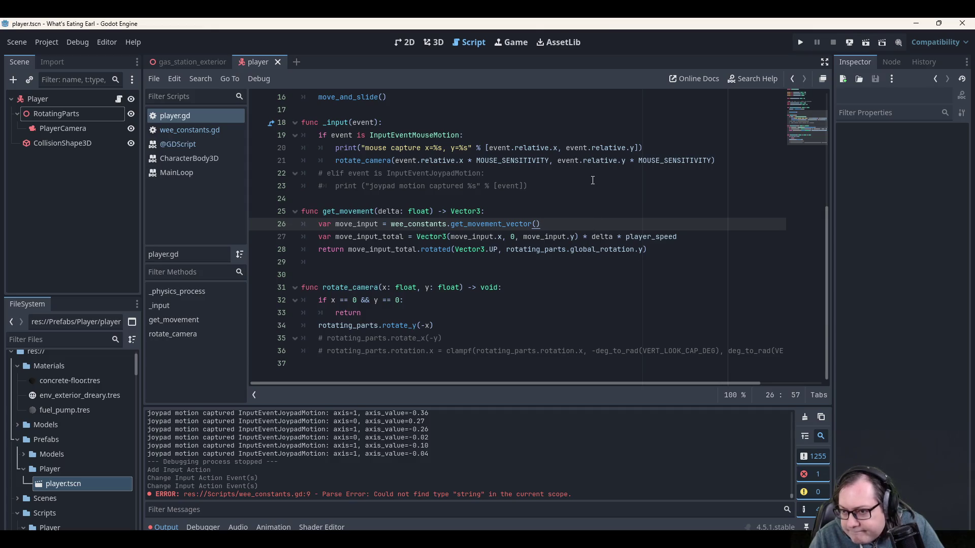
pyautogui.press('Return')
pyautogui.press('Return')
pyautogui.press('Up')
pyautogui.press('Down')
pyautogui.press('BackSpace')
pyautogui.press('BackSpace')
pyautogui.write('var is_running = inp')
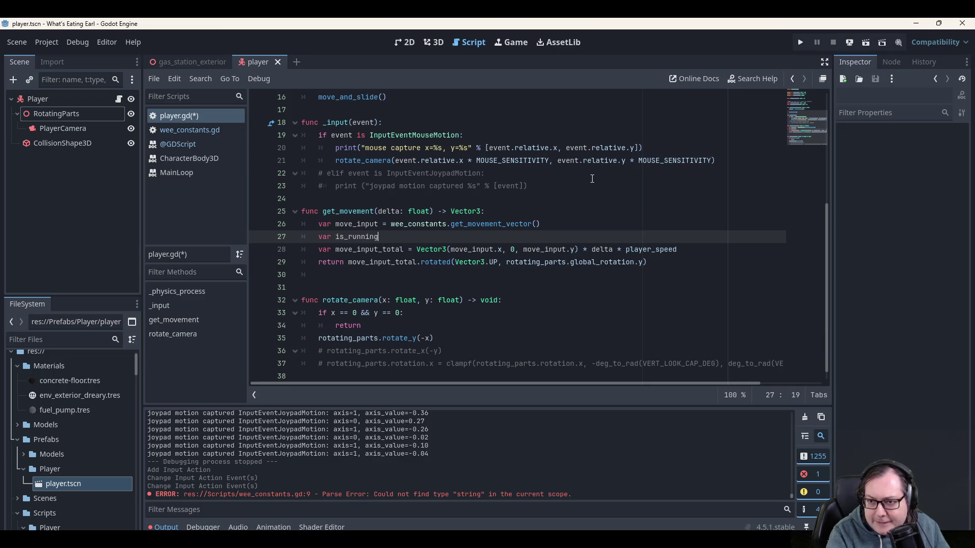
pyautogui.write('ut.')
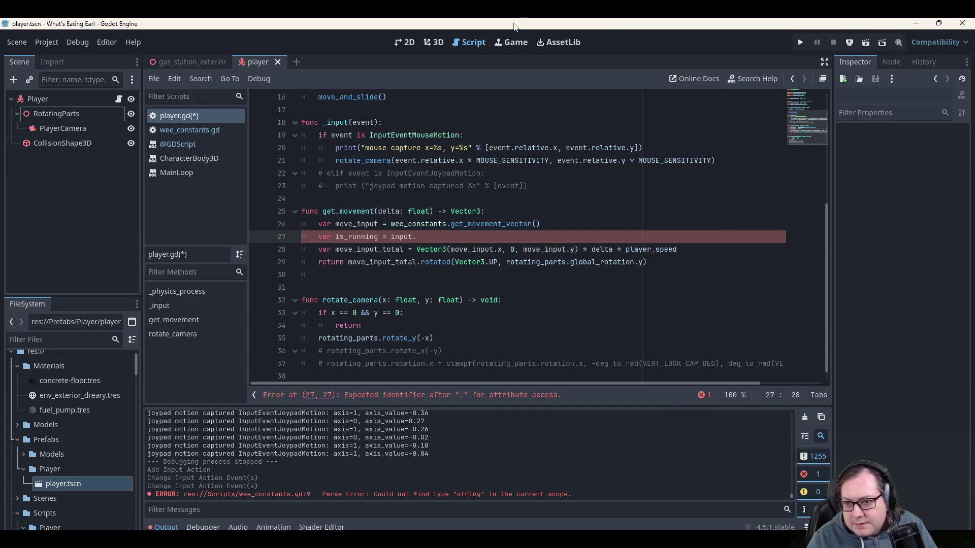
pyautogui.hotkey('alt', 'Tab')
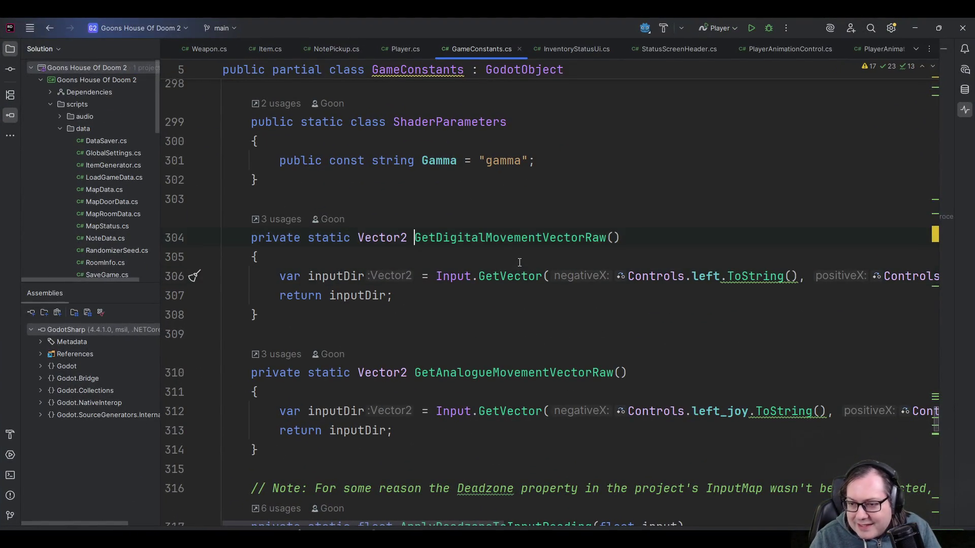
# In Rider's GameConstants.cs, follow GetDigitalMovementVectorRaw and search for 'multipl'.
pyautogui.keyDown('ctrl'); pyautogui.click(508, 238); pyautogui.keyUp('ctrl')
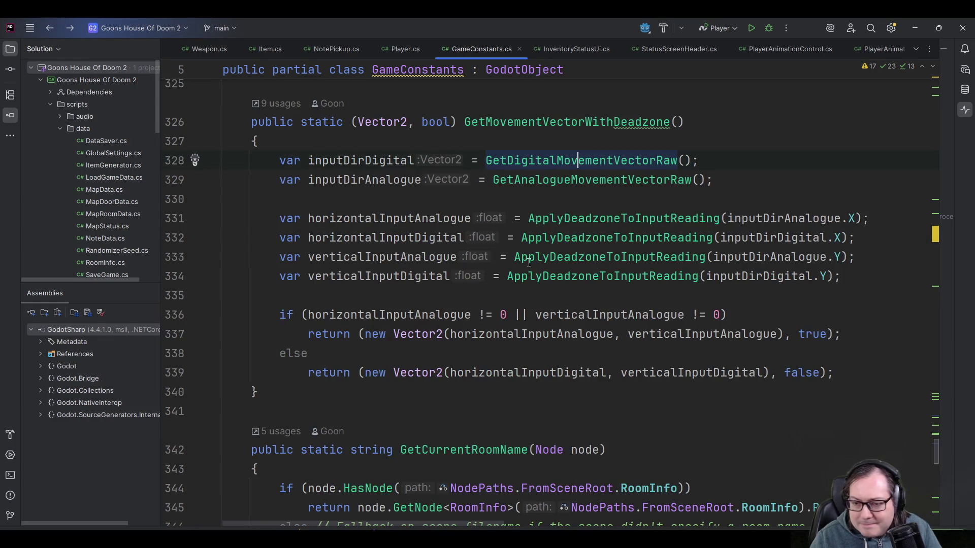
pyautogui.moveTo(529, 262)
pyautogui.scroll(2, 528, 262)
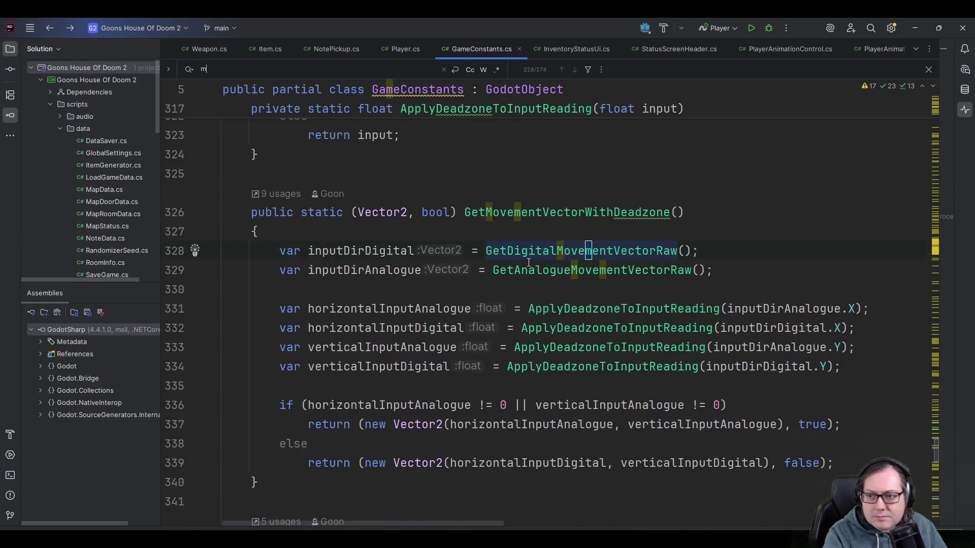
pyautogui.hotkey('ctrl', 'f')
pyautogui.write('multipl')
pyautogui.hotkey('ctrl', 'BackSpace')
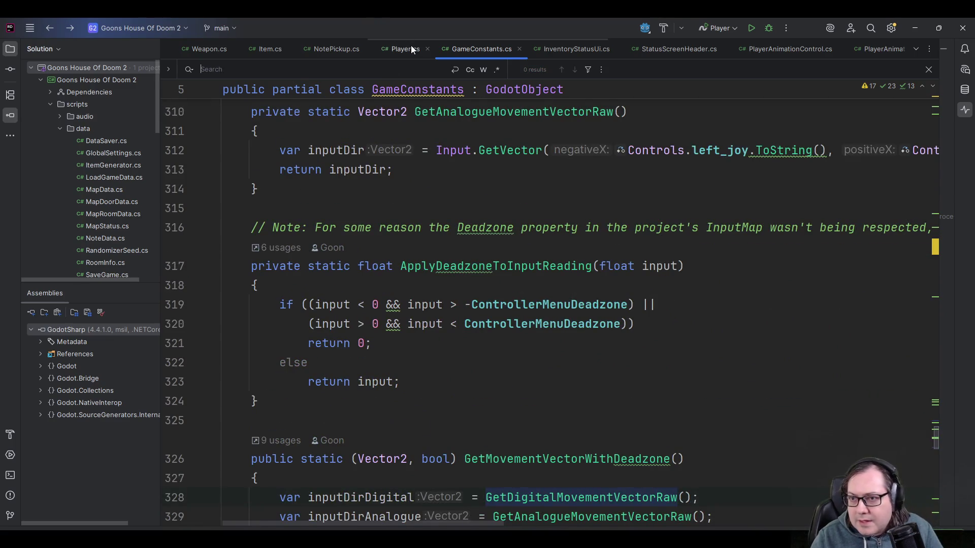
# Open Player.cs, jump to ProcessMovement to see the run modifier, then hide Rider.
pyautogui.click(406, 49)
pyautogui.click(501, 195)
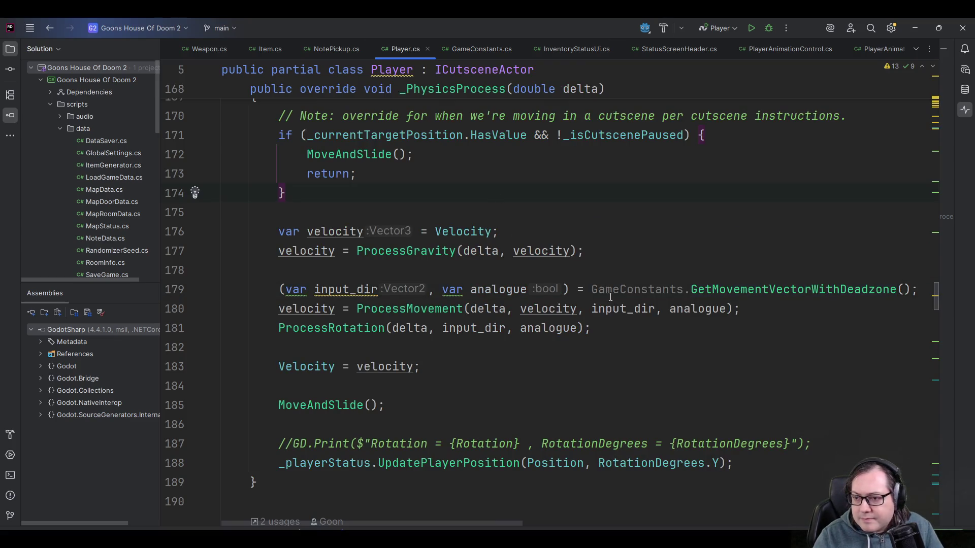
pyautogui.scroll(-5, 476, 355)
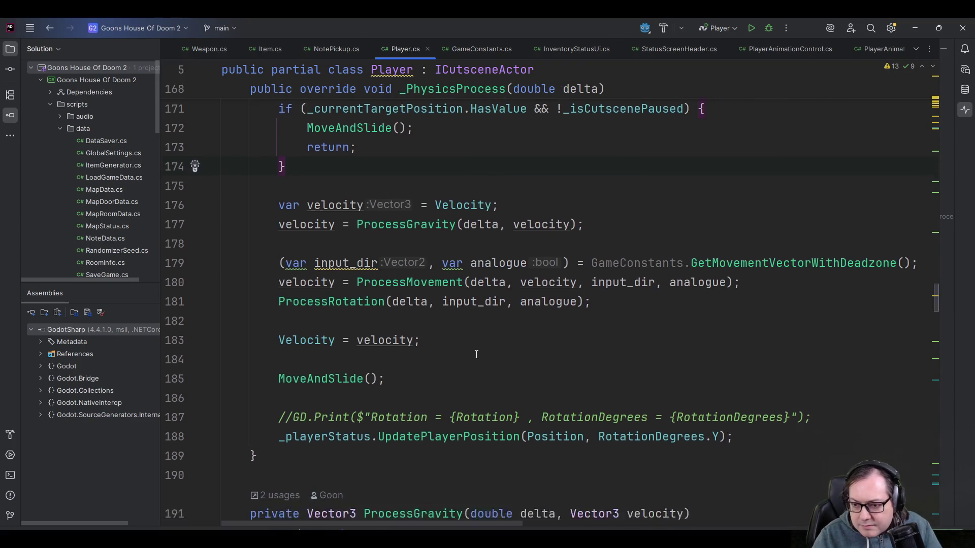
pyautogui.scroll(4, 454, 301)
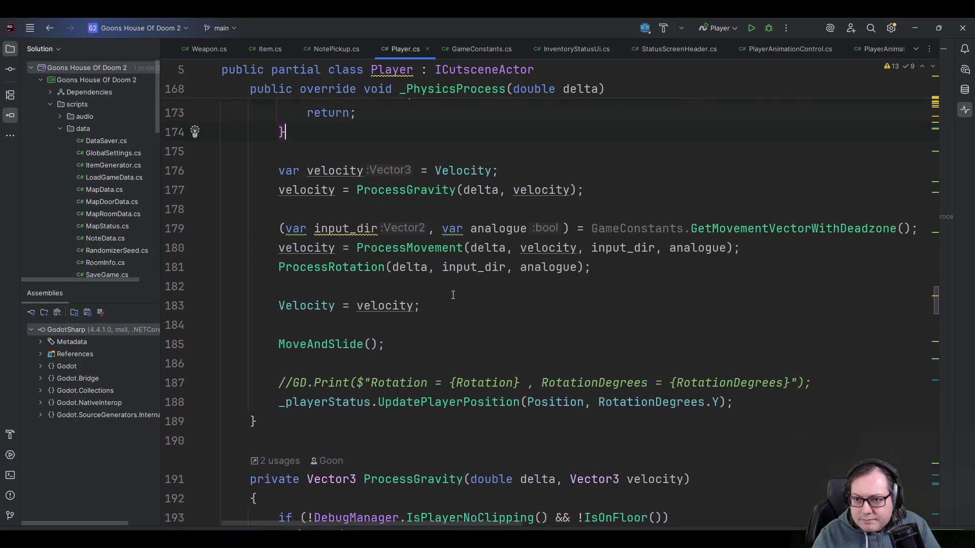
pyautogui.keyDown('ctrl'); pyautogui.click(422, 251); pyautogui.keyUp('ctrl')
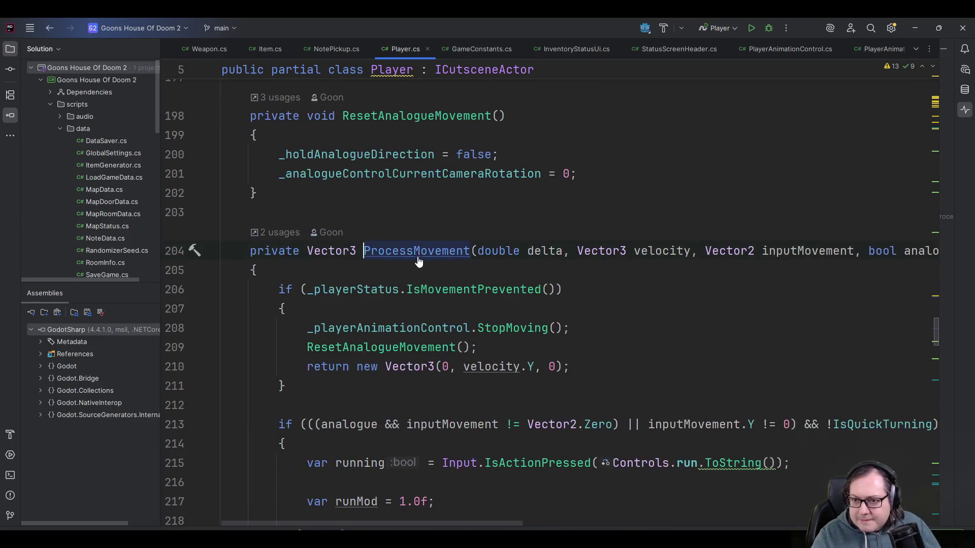
pyautogui.scroll(-1, 589, 308)
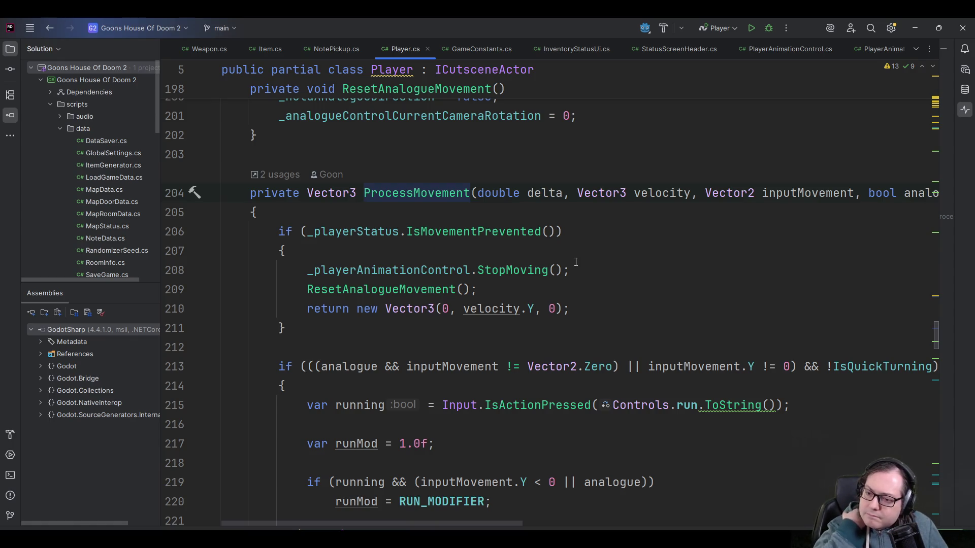
pyautogui.click(907, 26)
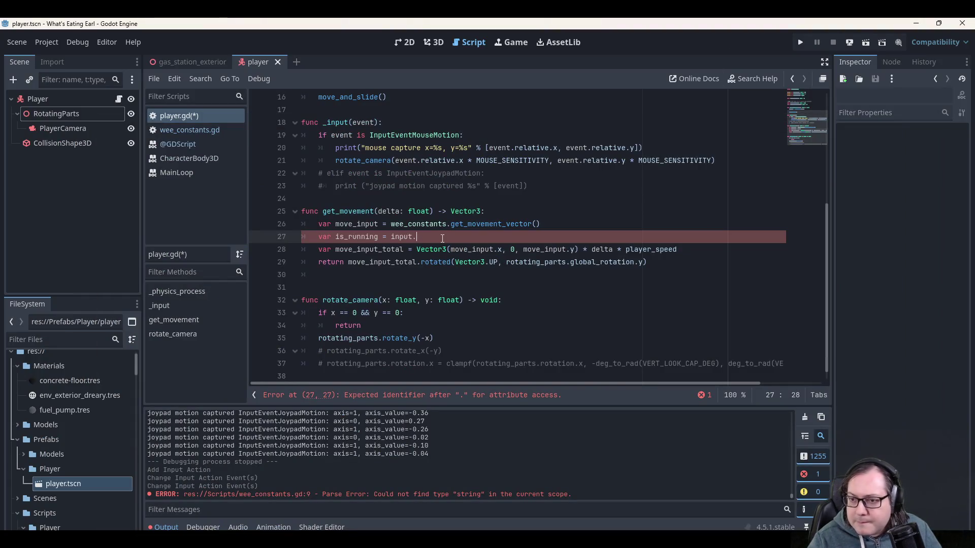
# Make line 27 read is_running = Input.is_action_pressed(wee_constants.controls.run) using autocomplete.
pyautogui.hotkey('ctrl', 'shift', 'Left')
pyautogui.hotkey('ctrl', 'shift', 'Left')
pyautogui.hotkey('ctrl', 'shift', 'Left')
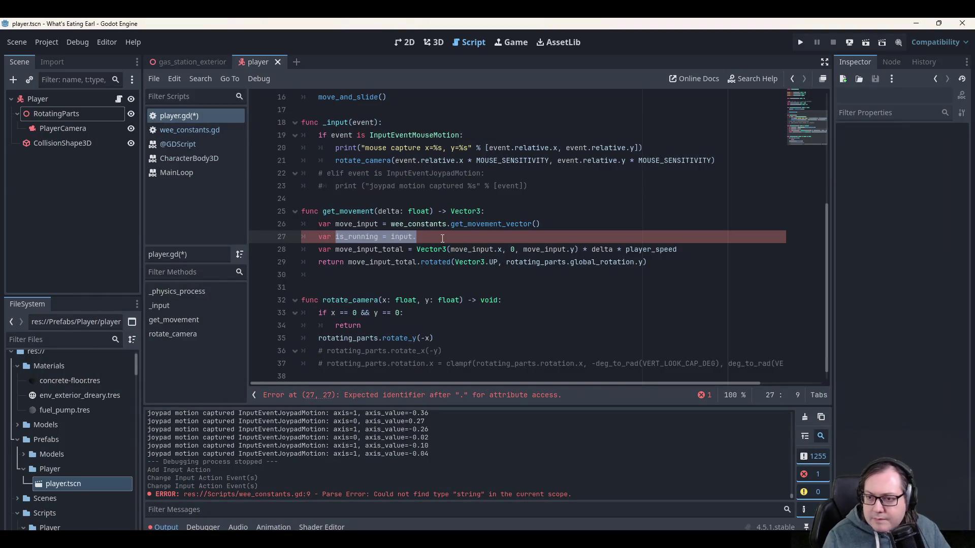
pyautogui.press('Right')
pyautogui.write('is_action')
pyautogui.hotkey('ctrl', 'shift', 'Left')
pyautogui.hotkey('ctrl', 'shift', 'Left')
pyautogui.hotkey('ctrl', 'shift', 'Left')
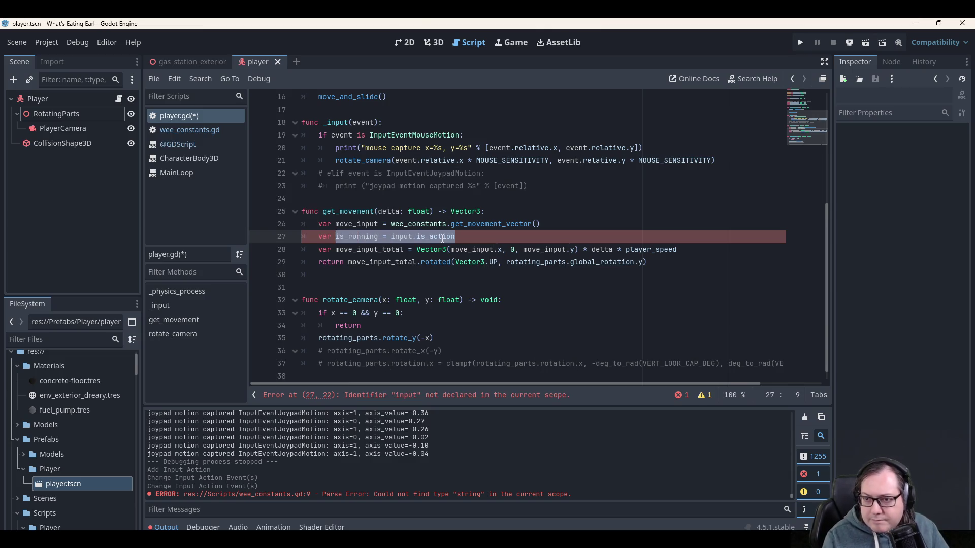
pyautogui.hotkey('ctrl', 'shift', 'Right')
pyautogui.hotkey('ctrl', 'shift', 'Right')
pyautogui.hotkey('ctrl', 'shift', 'Right')
pyautogui.write('Input.')
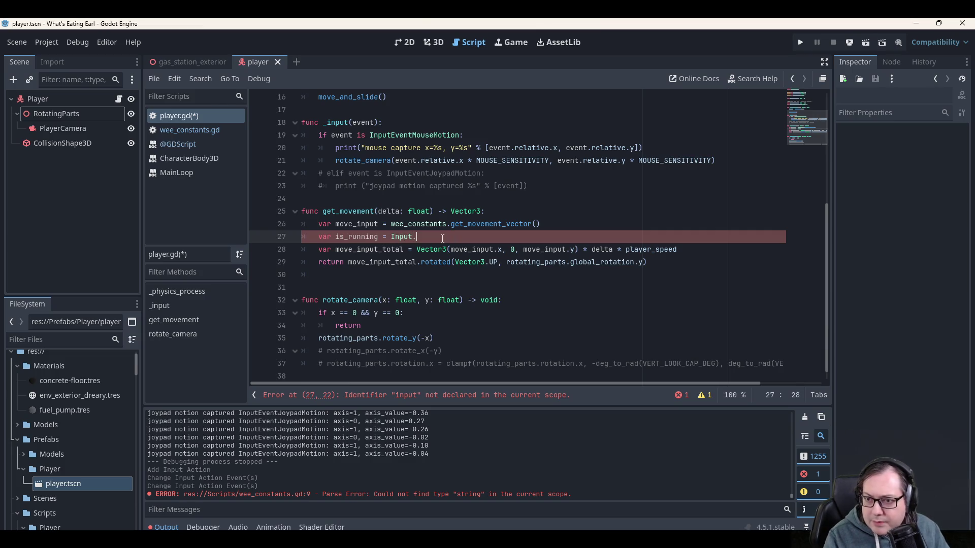
pyautogui.write('is')
pyautogui.press('Down')
pyautogui.press('Down')
pyautogui.press('Down')
pyautogui.press('Down')
pyautogui.press('Return')
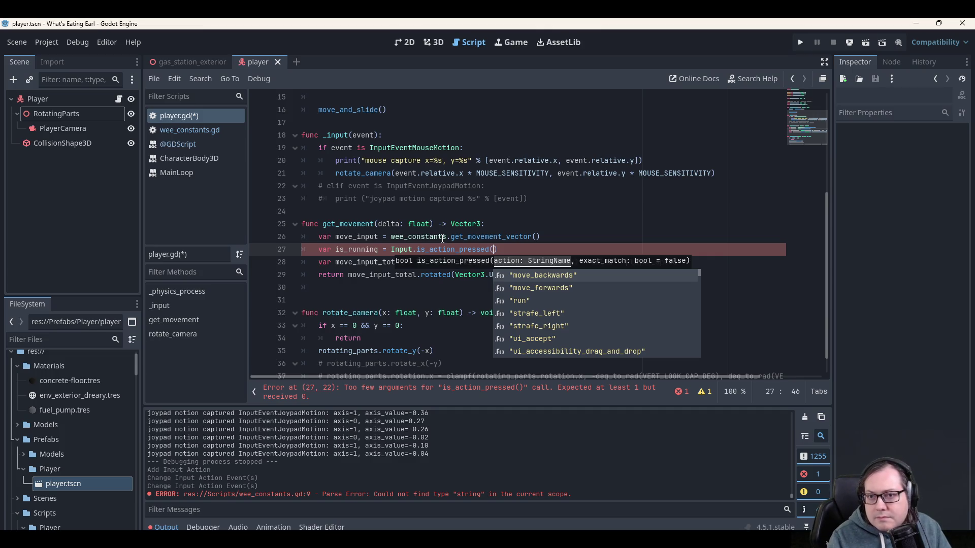
pyautogui.write('wee_c')
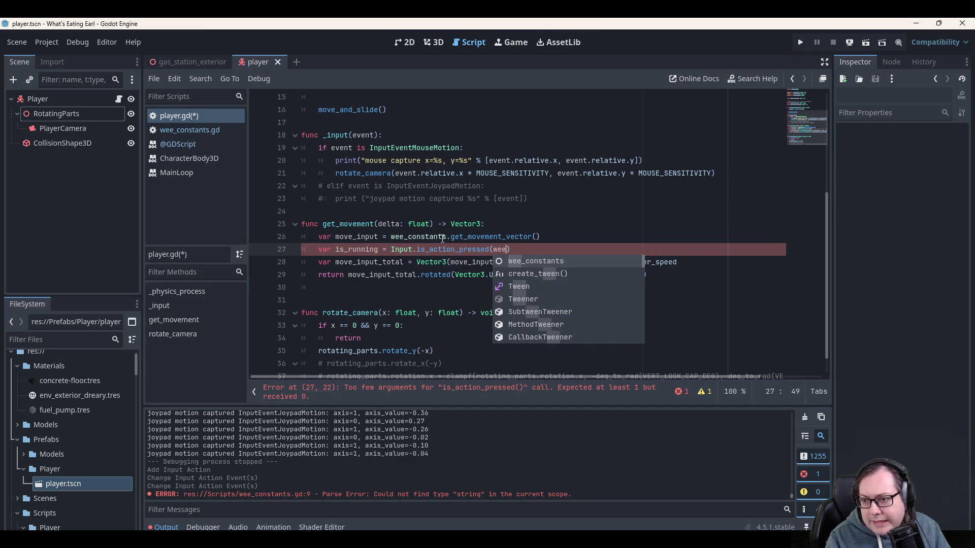
pyautogui.press('Return')
pyautogui.write('.controls.')
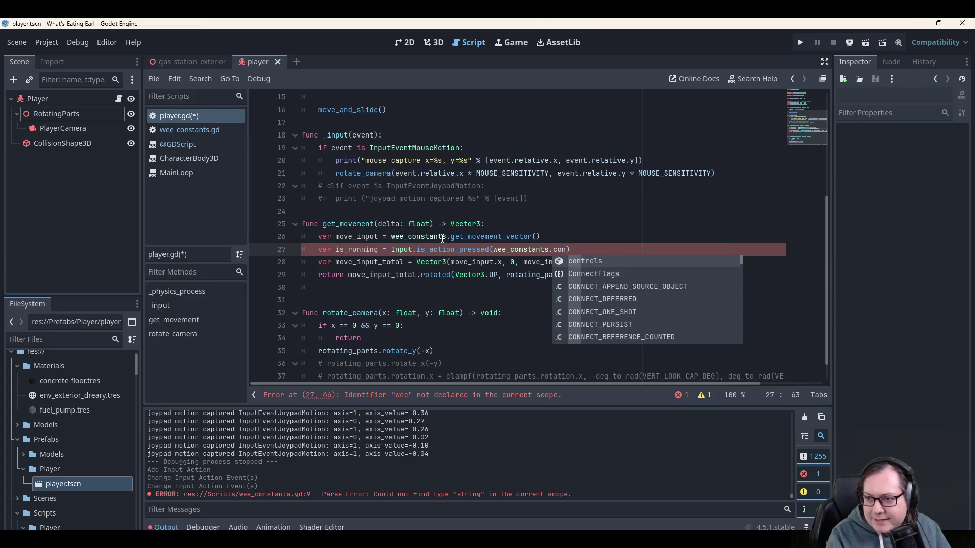
pyautogui.write('run)')
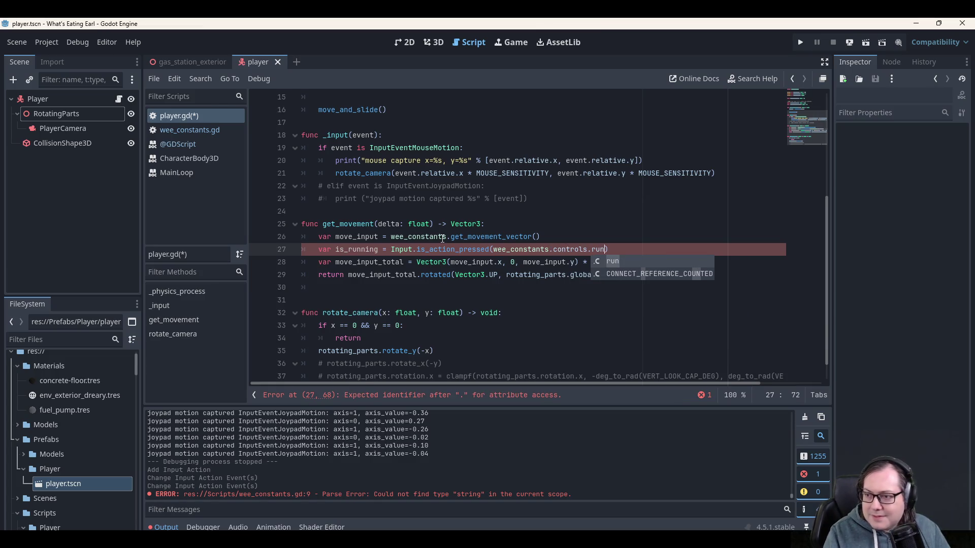
# Try appending a '? 1 : 0' ternary to line 27, remove it, and start a new 'if' line below.
pyautogui.press('Up')
pyautogui.press('Down')
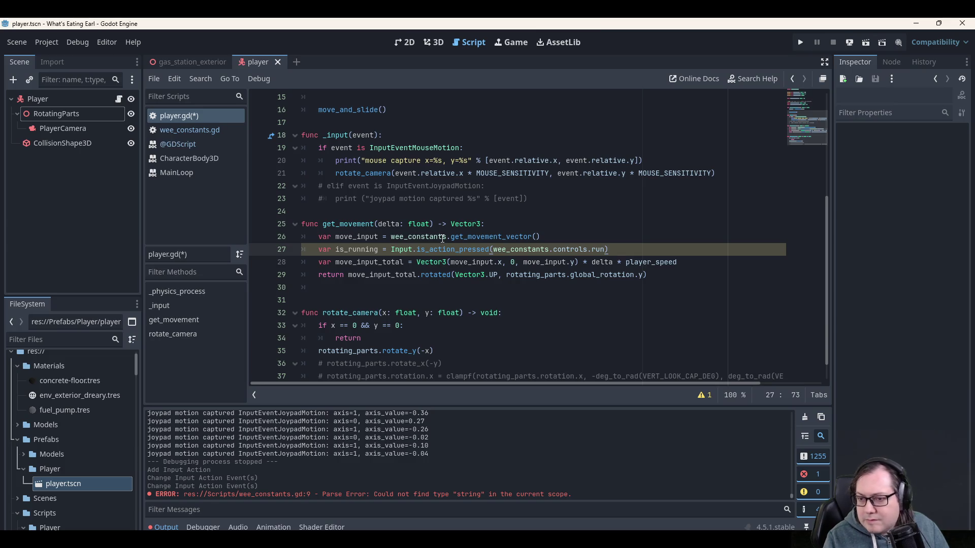
pyautogui.press('Up')
pyautogui.press('Down')
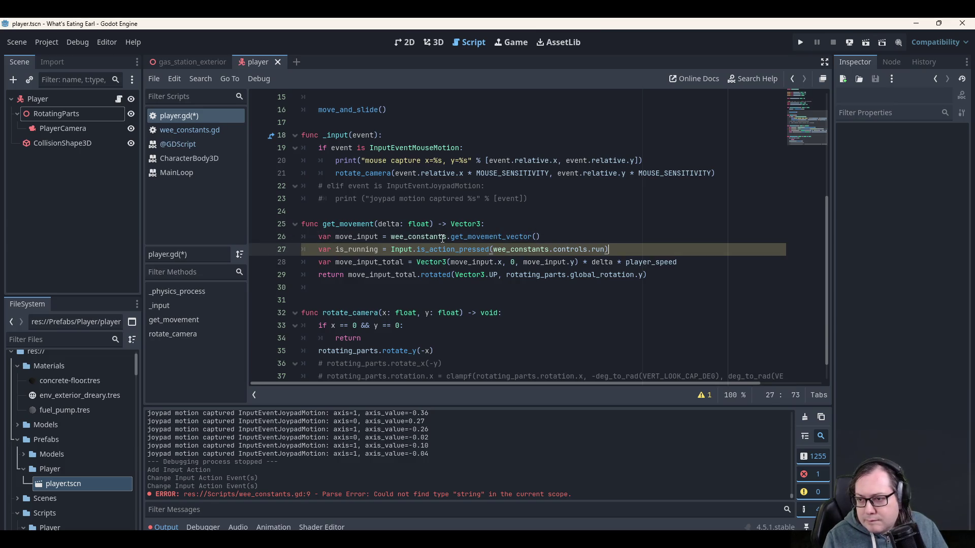
pyautogui.write(' ? ')
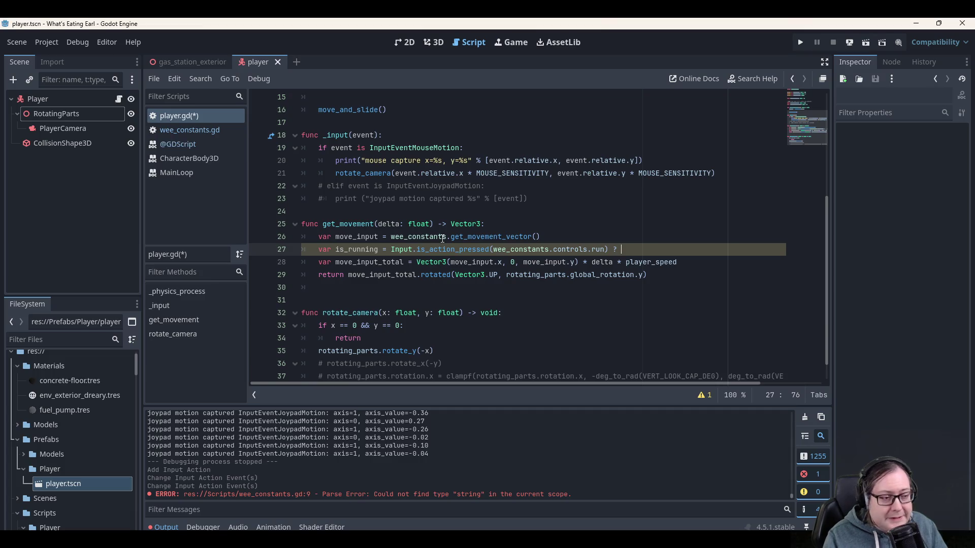
pyautogui.write('1 : 0;')
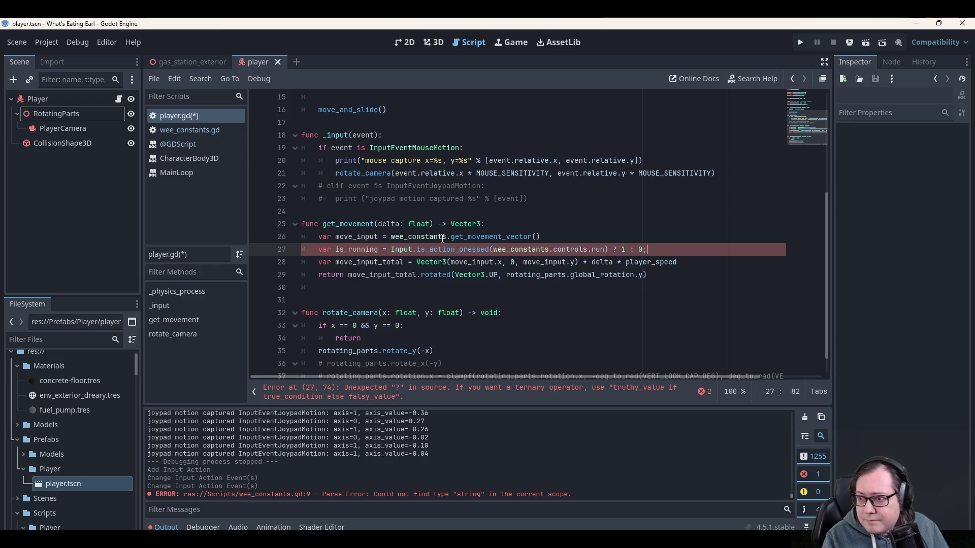
pyautogui.press('Up')
pyautogui.press('Down')
pyautogui.press('End')
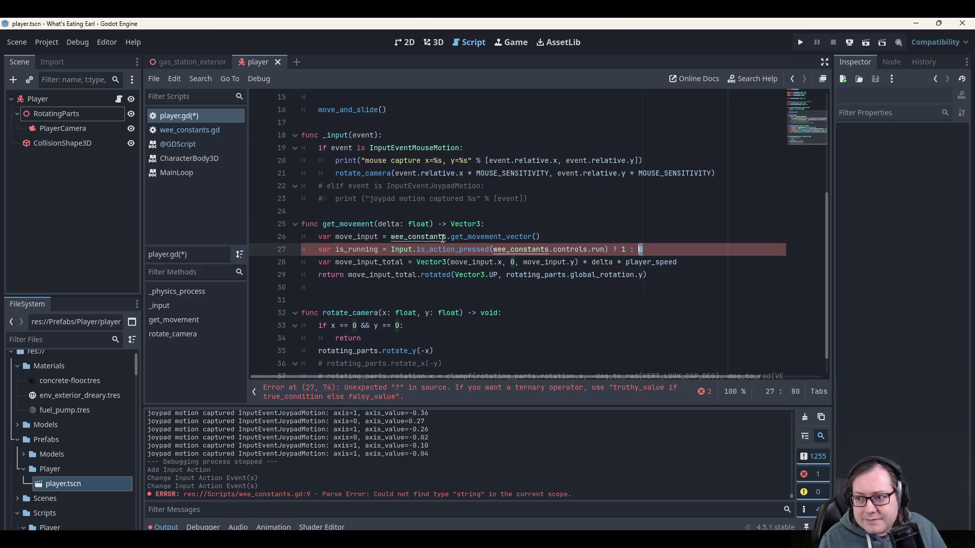
pyautogui.hotkey('ctrl', 'shift', 'Left')
pyautogui.hotkey('ctrl', 'shift', 'Left')
pyautogui.hotkey('ctrl', 'shift', 'Left')
pyautogui.hotkey('shift', 'Right')
pyautogui.hotkey('shift', 'Right')
pyautogui.hotkey('shift', 'Right')
pyautogui.press('Delete')
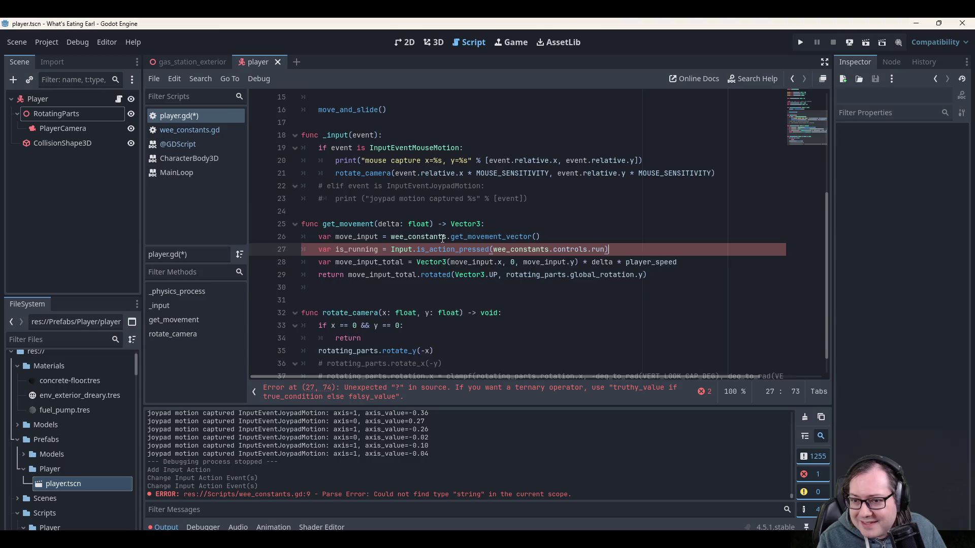
pyautogui.press('Return')
pyautogui.write('if u')
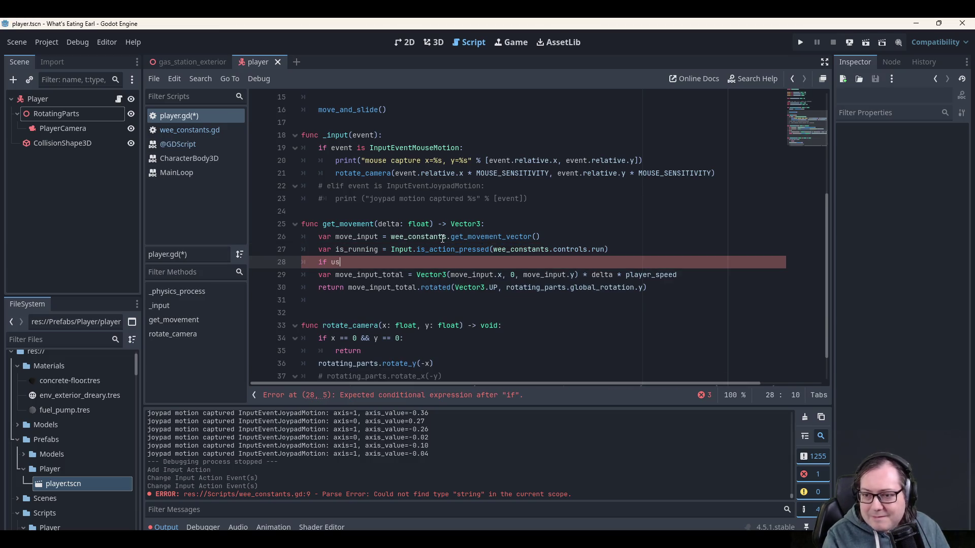
# Replace the unfinished if with 'var run_multiplier = 1'.
pyautogui.press('BackSpace')
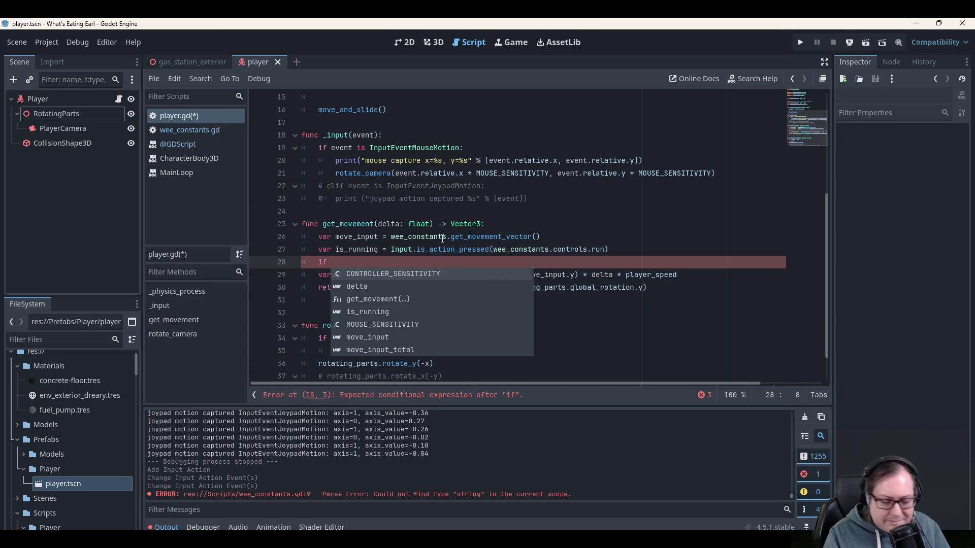
pyautogui.press('BackSpace')
pyautogui.press('BackSpace')
pyautogui.press('BackSpace')
pyautogui.write('va')
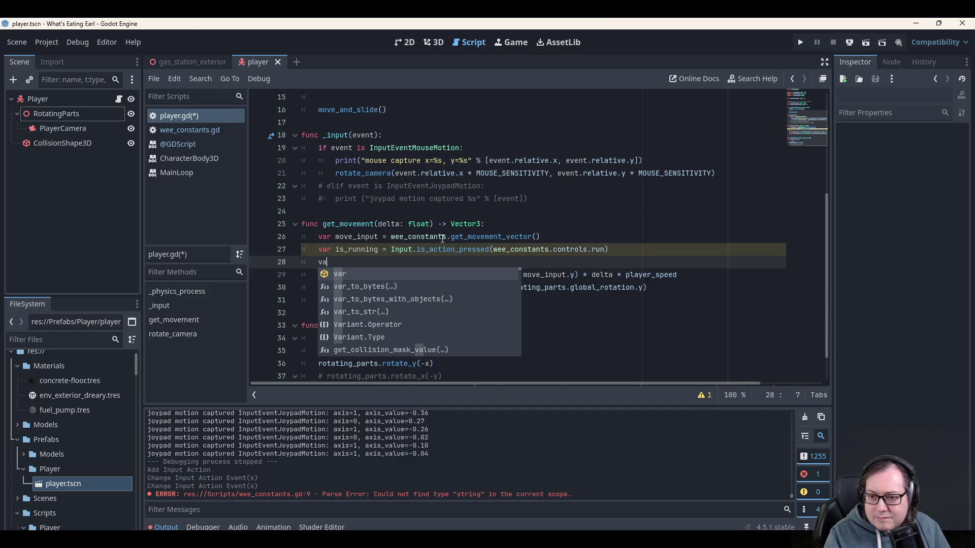
pyautogui.write('r run_multiplier ')
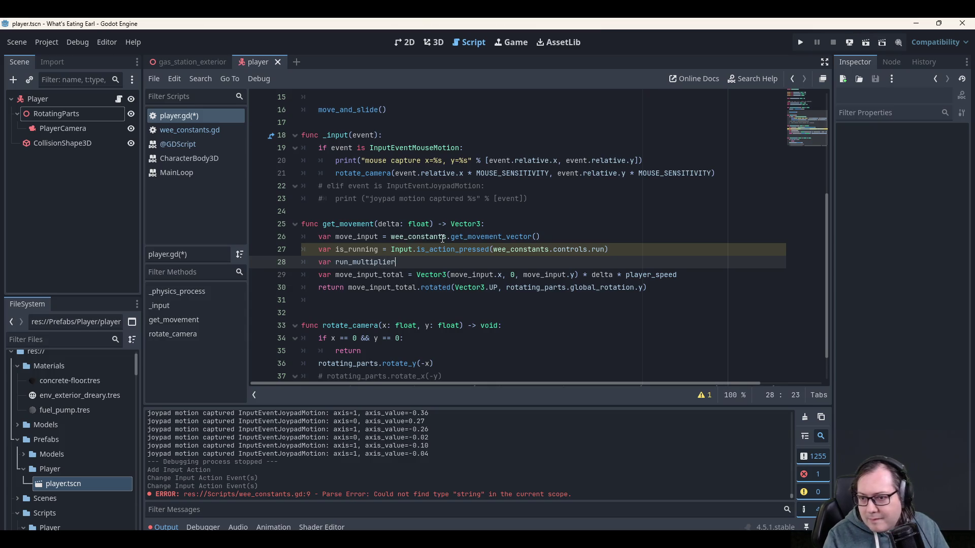
pyautogui.write('= 1;')
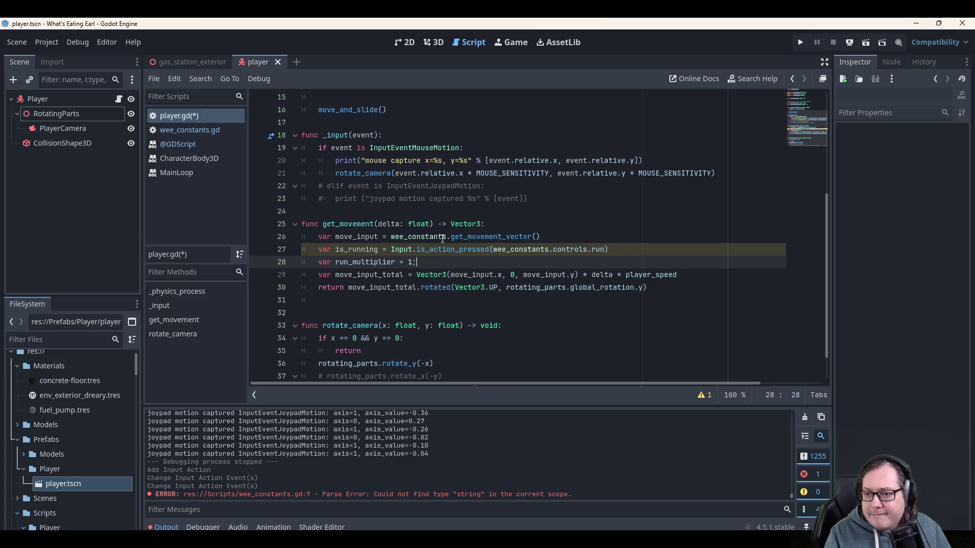
pyautogui.press('Return')
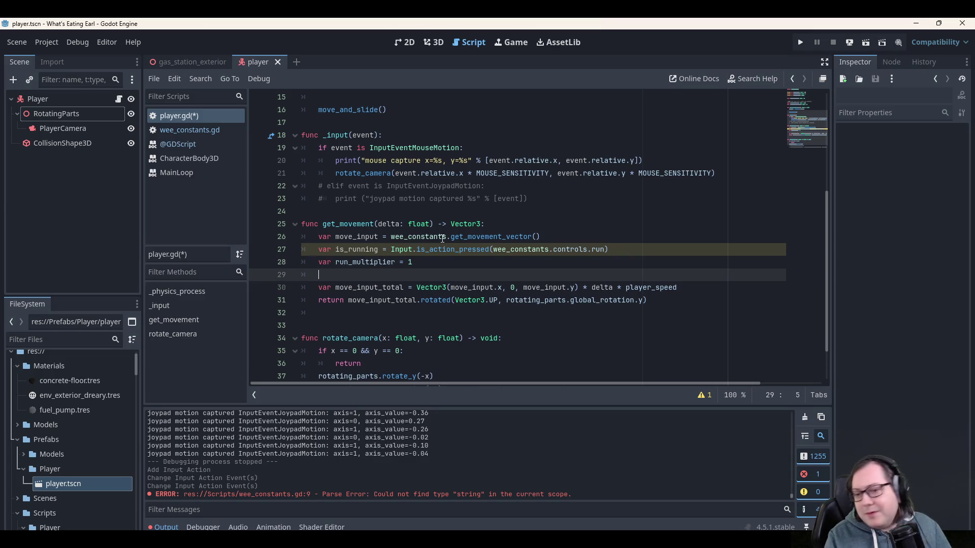
# Add an 'if is_running:' block with an indented, unfinished 'run_multiplier =' assignment.
pyautogui.write('if is_')
pyautogui.press('Return')
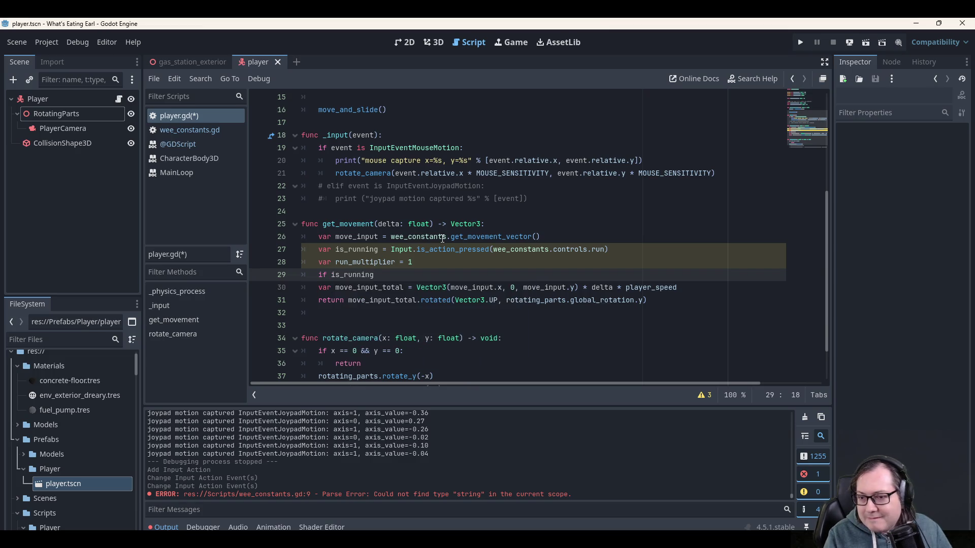
pyautogui.write(':')
pyautogui.press('Return')
pyautogui.write('run_mul')
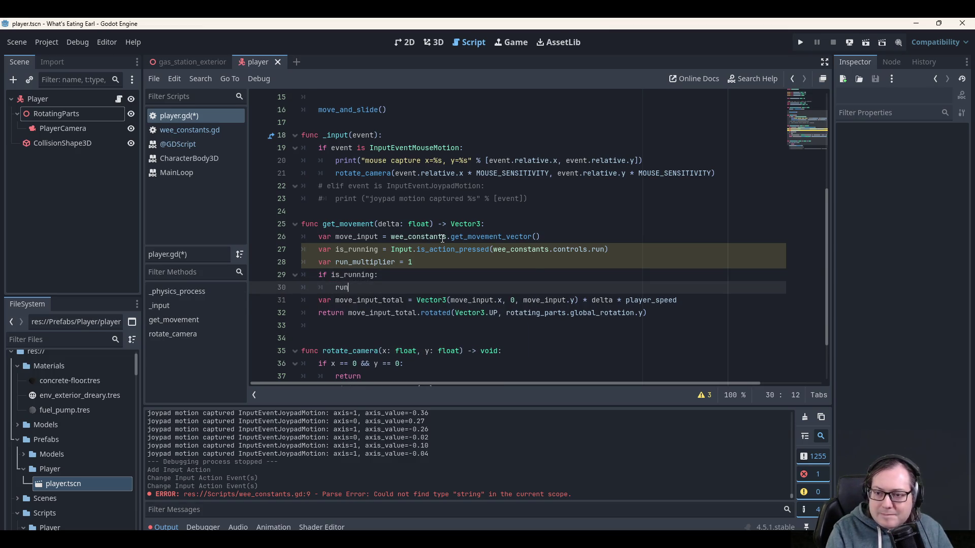
pyautogui.press('Return')
pyautogui.write('= ')
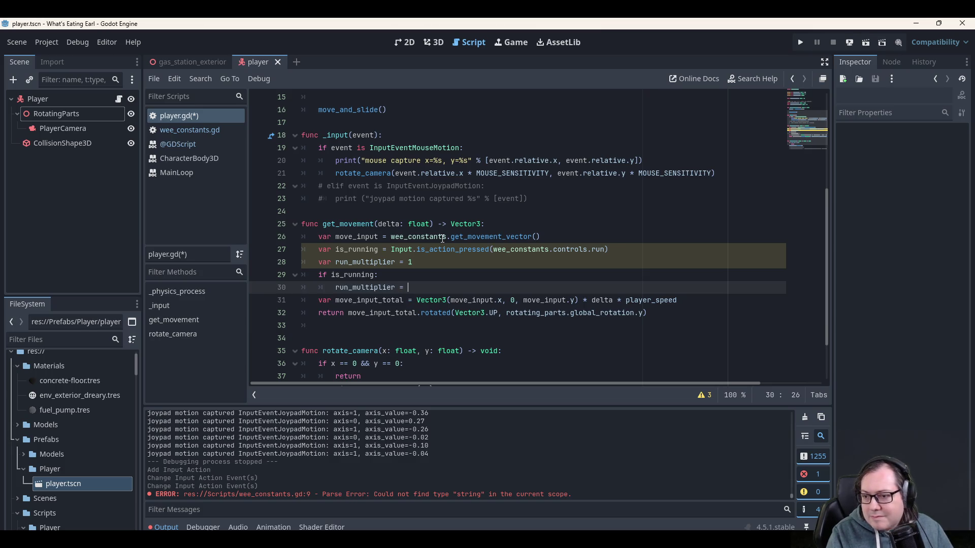
pyautogui.write('run')
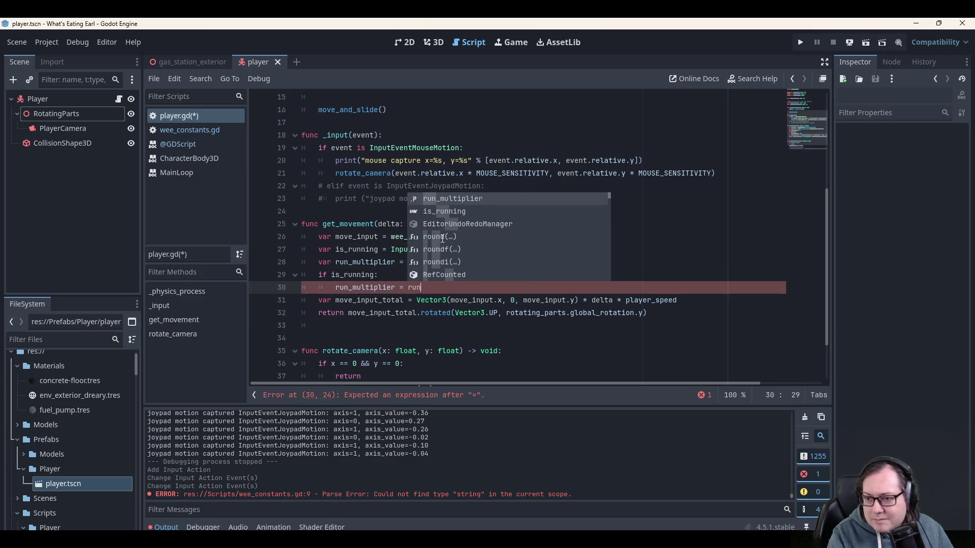
pyautogui.press('Return')
pyautogui.hotkey('ctrl', 'shift', 'Left')
pyautogui.write('RUN')
pyautogui.press('BackSpace')
pyautogui.press('BackSpace')
pyautogui.press('BackSpace')
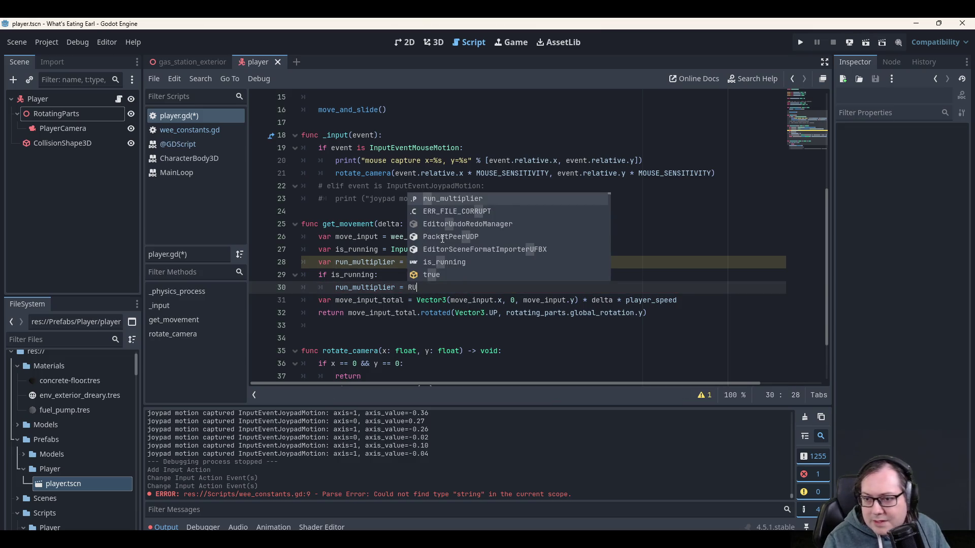
pyautogui.scroll(5, 396, 153)
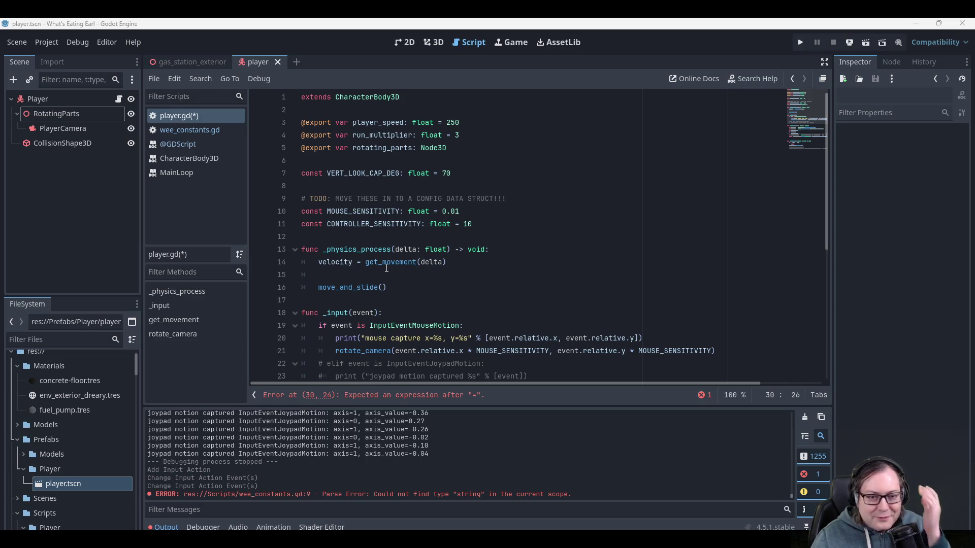
pyautogui.scroll(-5, 386, 269)
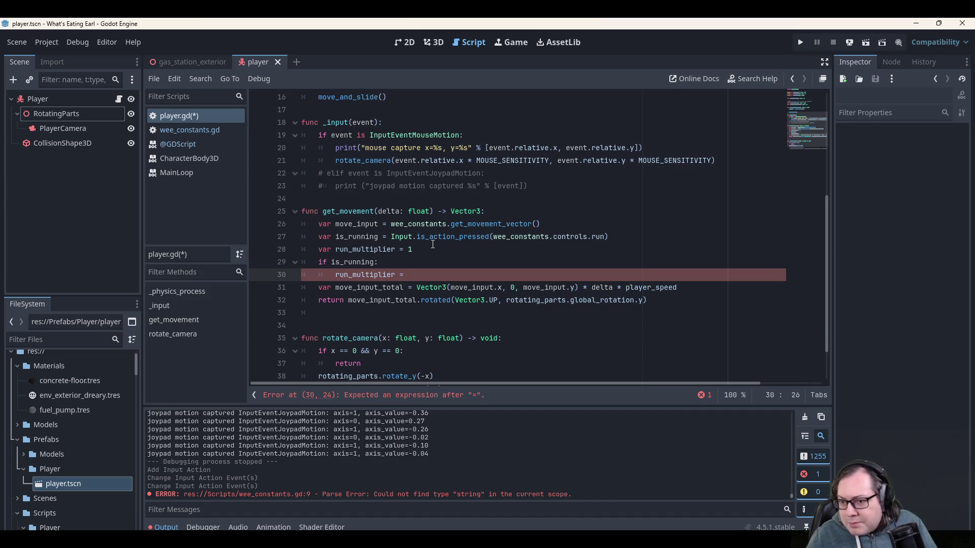
pyautogui.moveTo(433, 244)
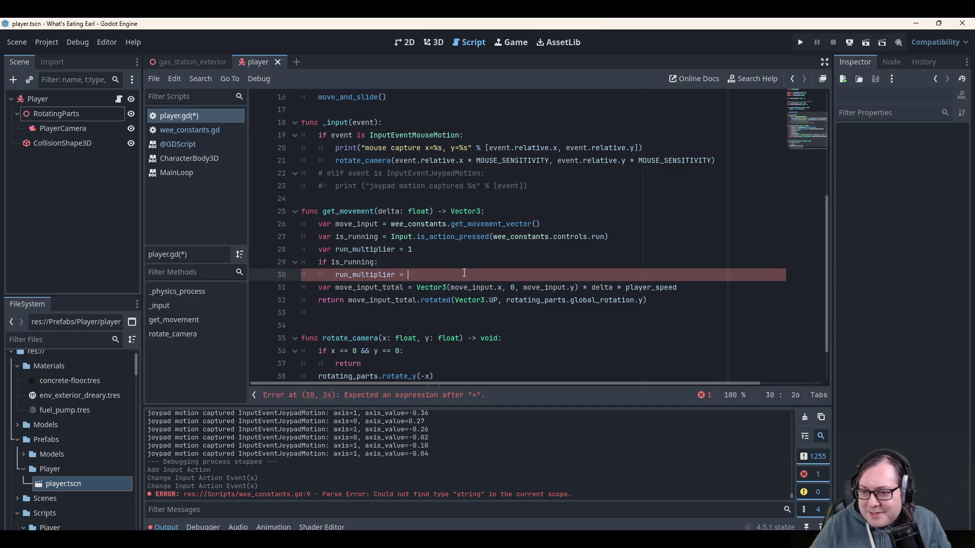
pyautogui.scroll(5, 464, 273)
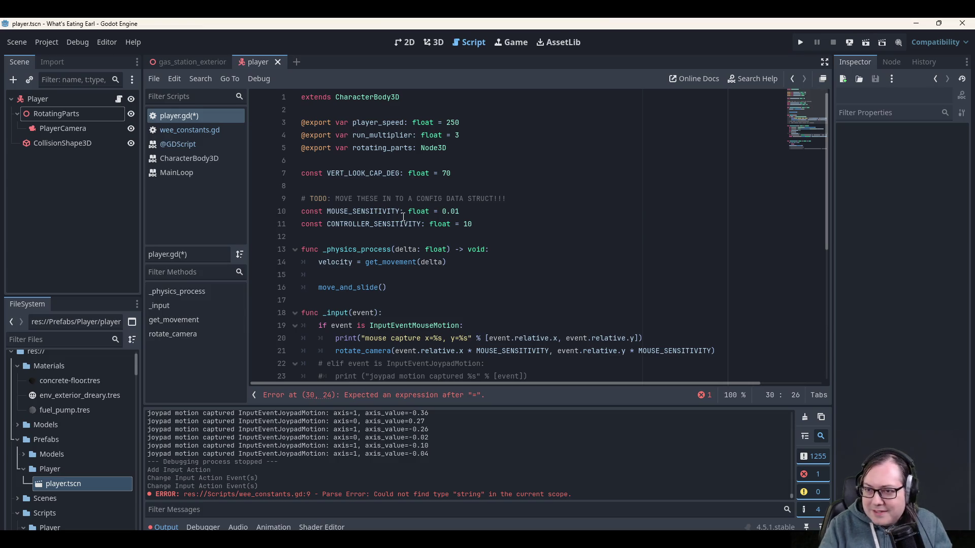
# Rename the local variable on line 28 of get_movement to run.
pyautogui.write('run_multiplier = run')
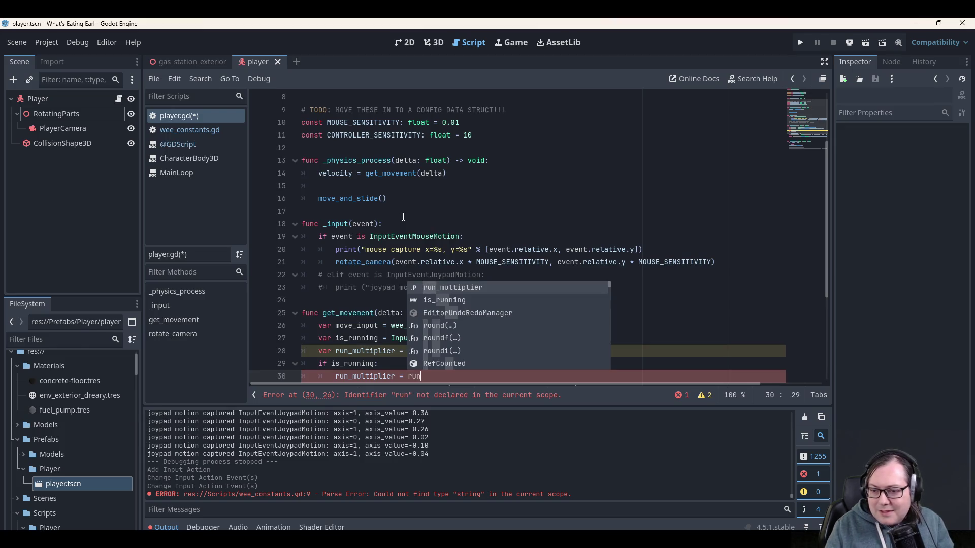
pyautogui.hotkey('ctrl', 'Left')
pyautogui.hotkey('ctrl', 'Left')
pyautogui.hotkey('ctrl', 'Left')
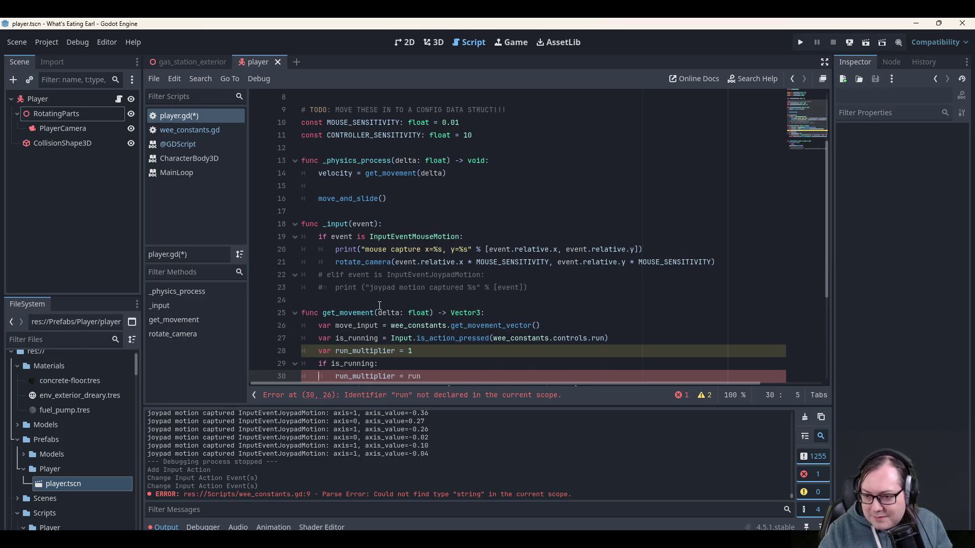
pyautogui.scroll(-1, 379, 305)
pyautogui.click(355, 313)
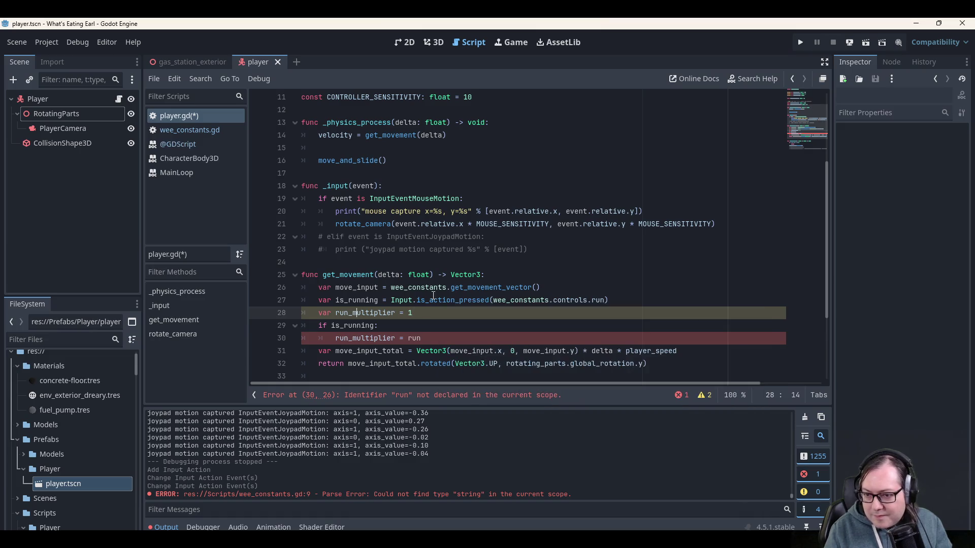
pyautogui.hotkey('ctrl', 'shift', 'Right')
pyautogui.hotkey('shift', 'Left')
pyautogui.press('BackSpace')
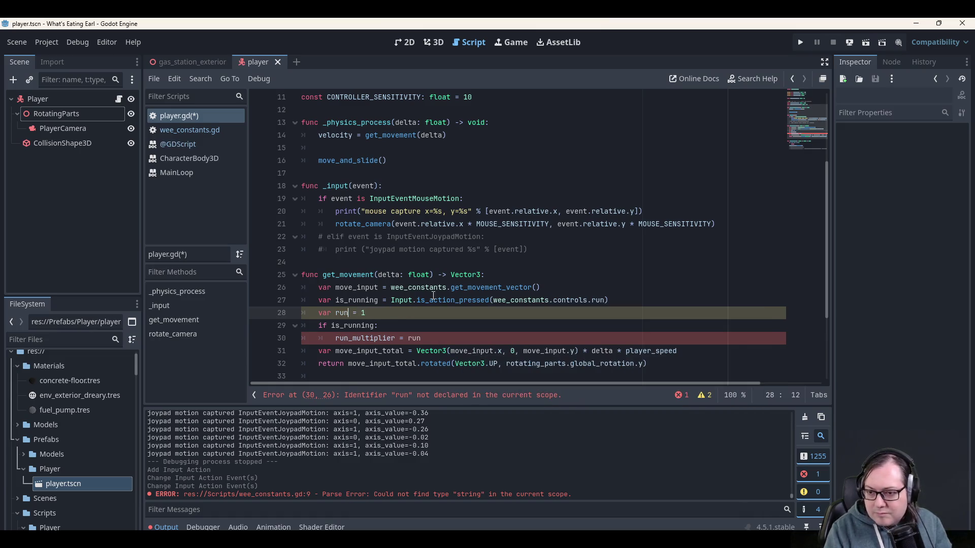
# Change line 30 to 'run = run_multiplier' using the autocomplete suggestion.
pyautogui.press('Down')
pyautogui.press('Down')
pyautogui.hotkey('ctrl', 'shift', 'Right')
pyautogui.hotkey('shift', 'Left')
pyautogui.press('BackSpace')
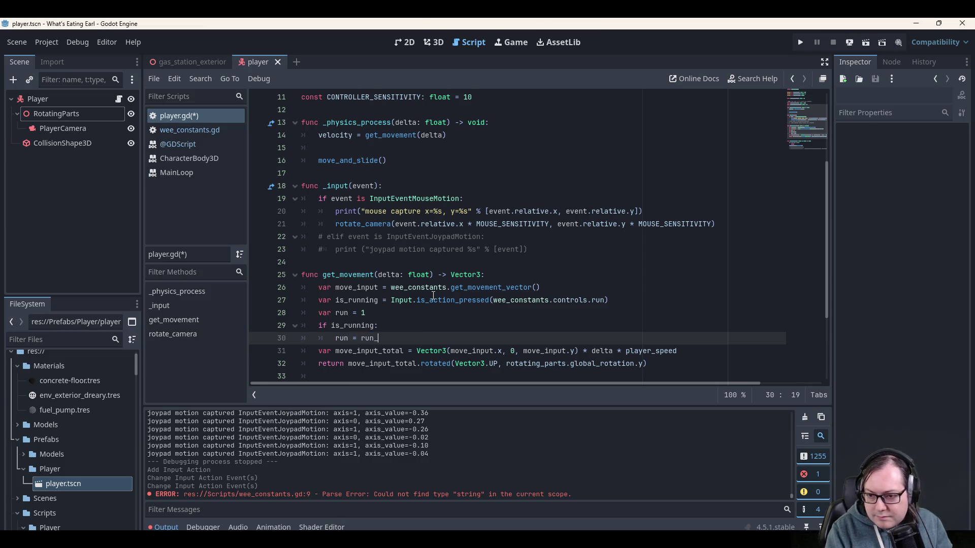
pyautogui.write('multipl')
pyautogui.press('Return')
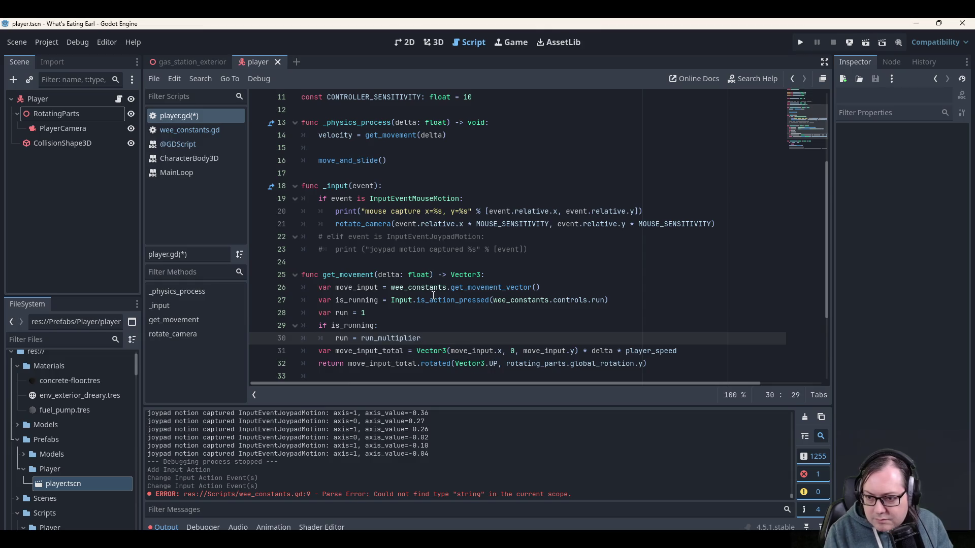
pyautogui.press('Home')
pyautogui.press('Home')
# Save player.gd with the renamed run variable.
pyautogui.scroll(-2, 429, 244)
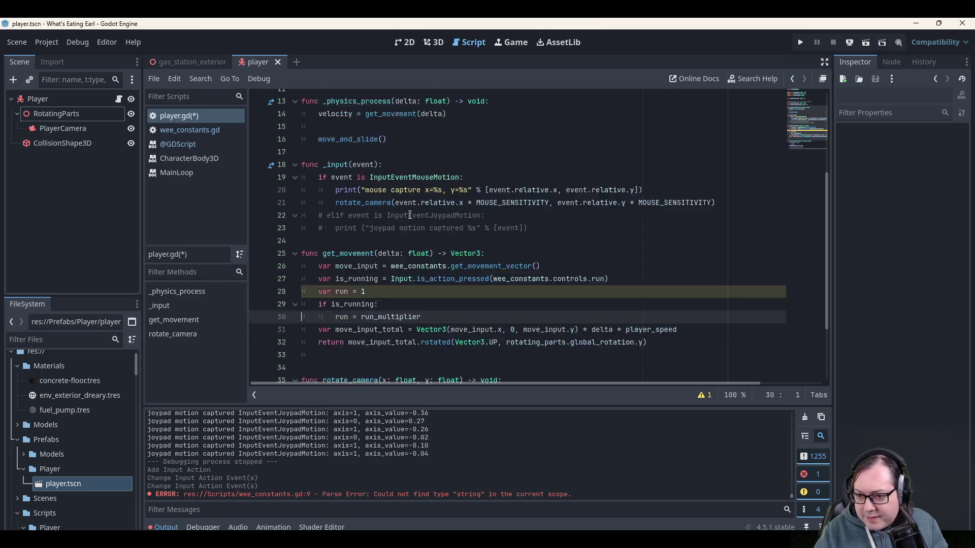
pyautogui.click(625, 224)
pyautogui.click(599, 212)
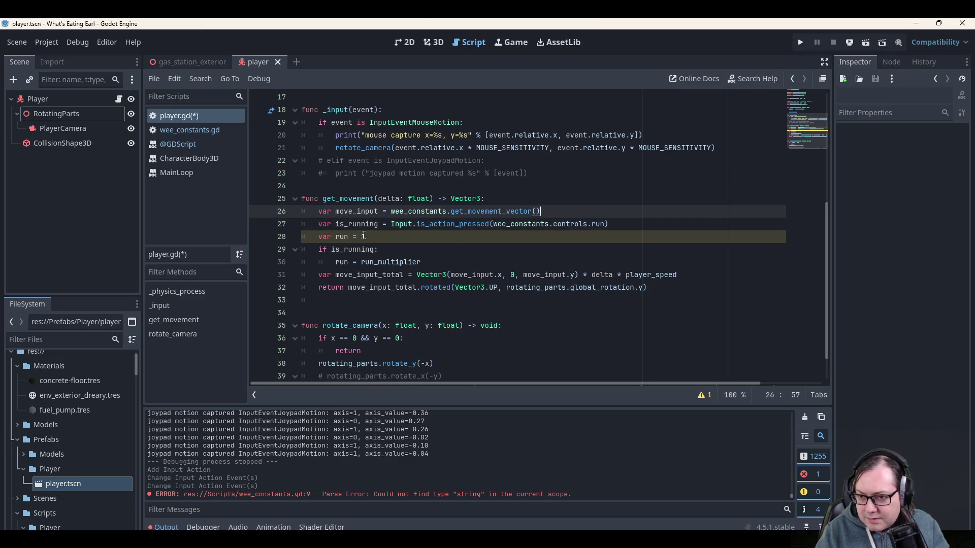
pyautogui.click(346, 238)
pyautogui.hotkey('ctrl', 's')
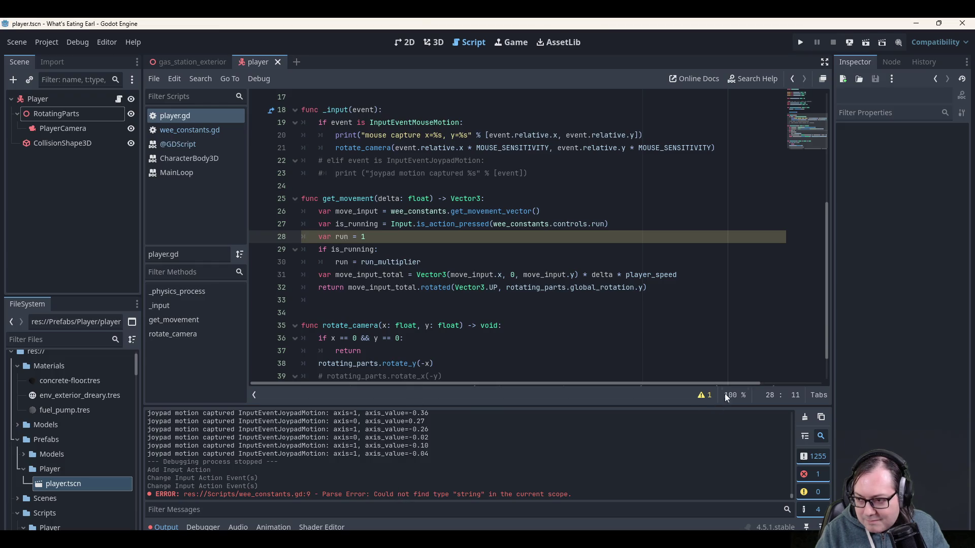
# Clear the Output log.
pyautogui.click(807, 418)
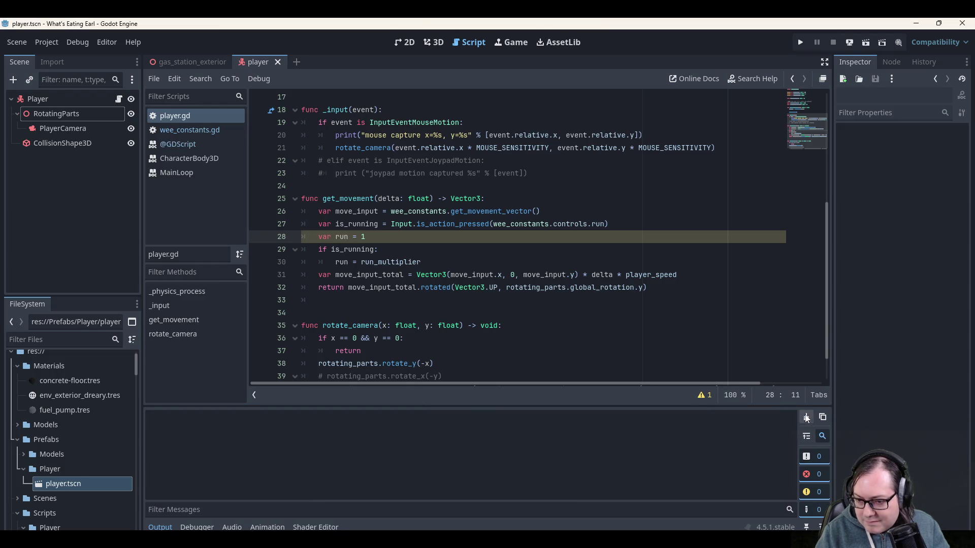
pyautogui.click(410, 262)
pyautogui.click(610, 187)
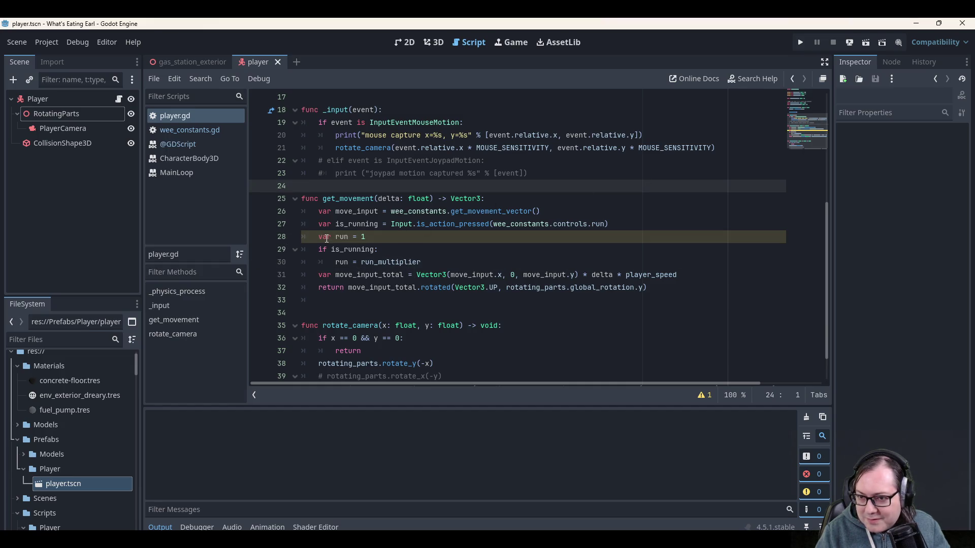
# Rename run to run_mult on line 30 and in its line 28 declaration.
pyautogui.click(378, 236)
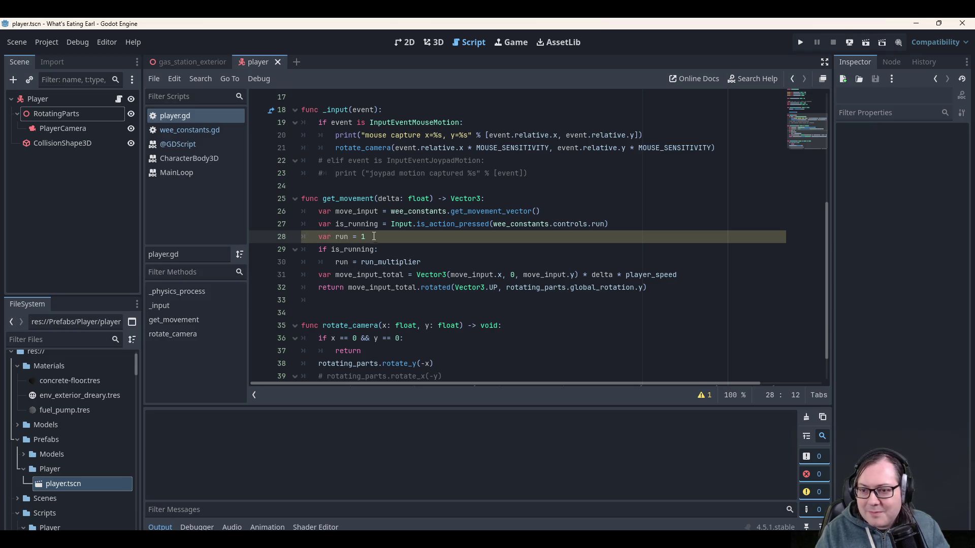
pyautogui.scroll(-1, 375, 238)
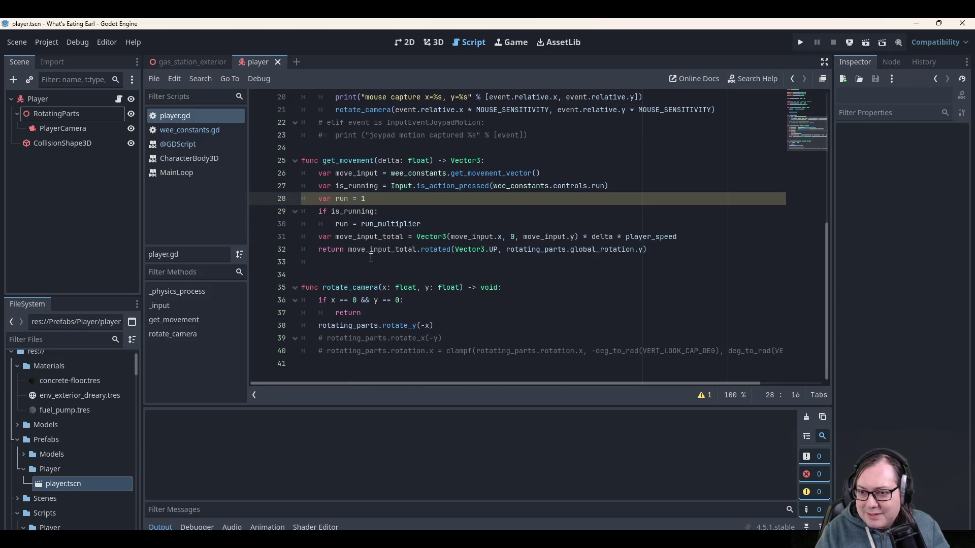
pyautogui.doubleClick(341, 224)
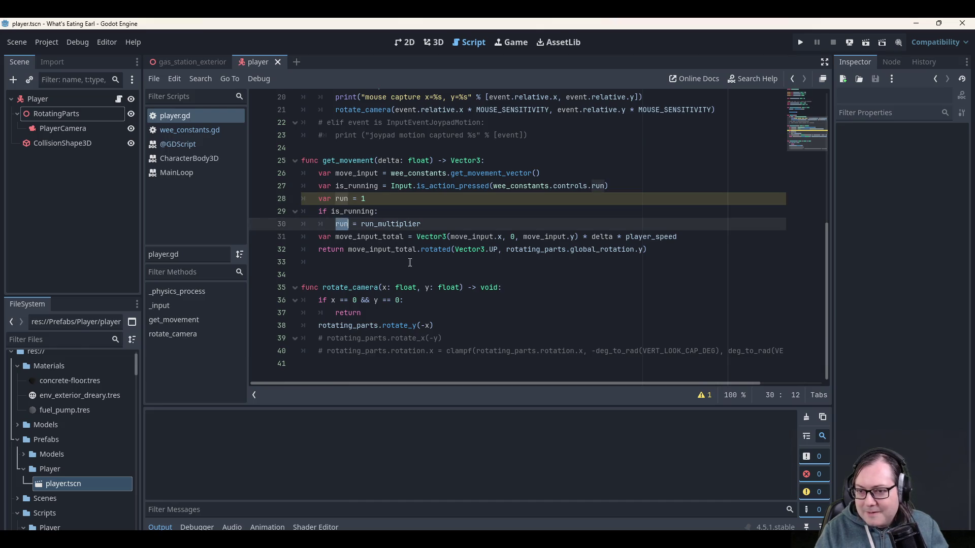
pyautogui.moveTo(613, 250)
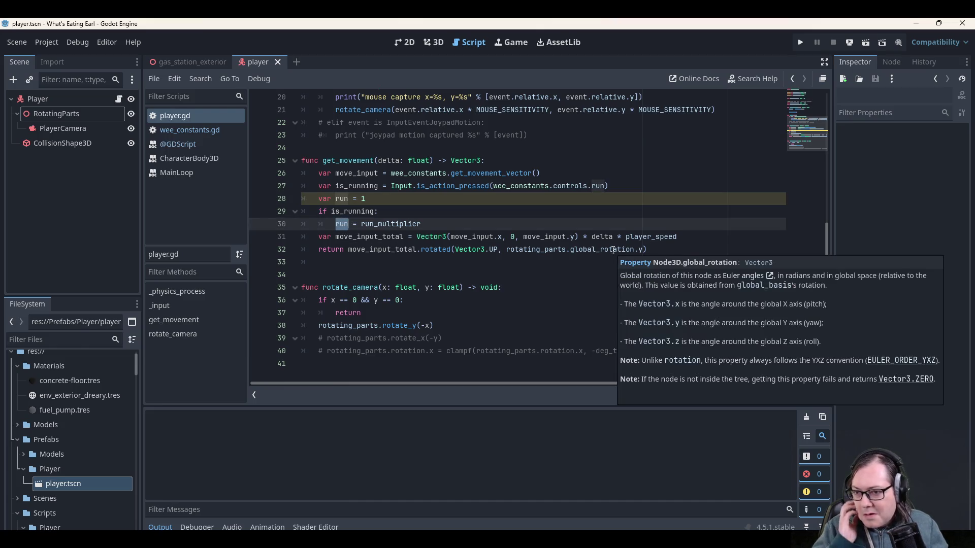
pyautogui.write('run_mult')
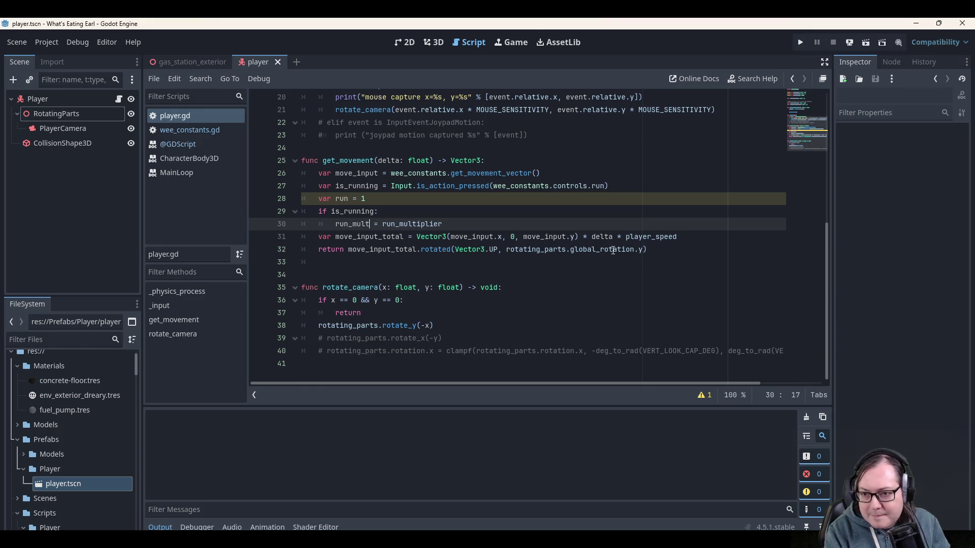
pyautogui.press('Left')
pyautogui.click(398, 203)
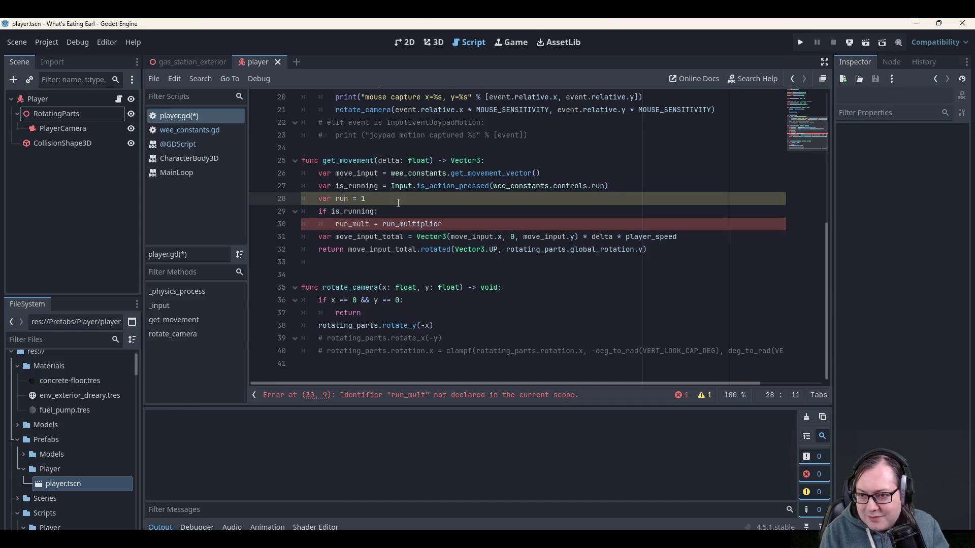
pyautogui.hotkey('ctrl', 'Right')
pyautogui.write('_mult')
pyautogui.press('End')
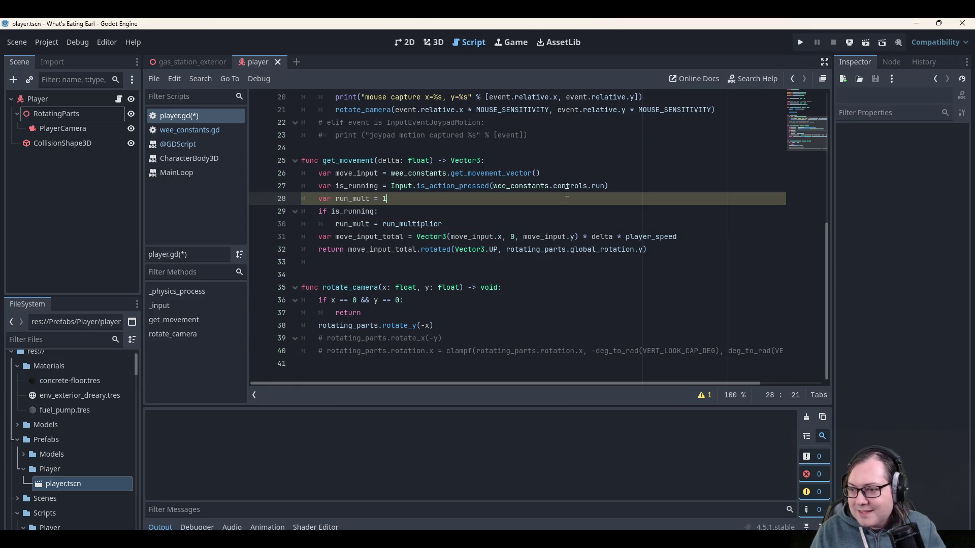
# Multiply the movement total on line 31 by run_mult and launch the game.
pyautogui.click(729, 235)
pyautogui.write('run_mult')
pyautogui.click(728, 229)
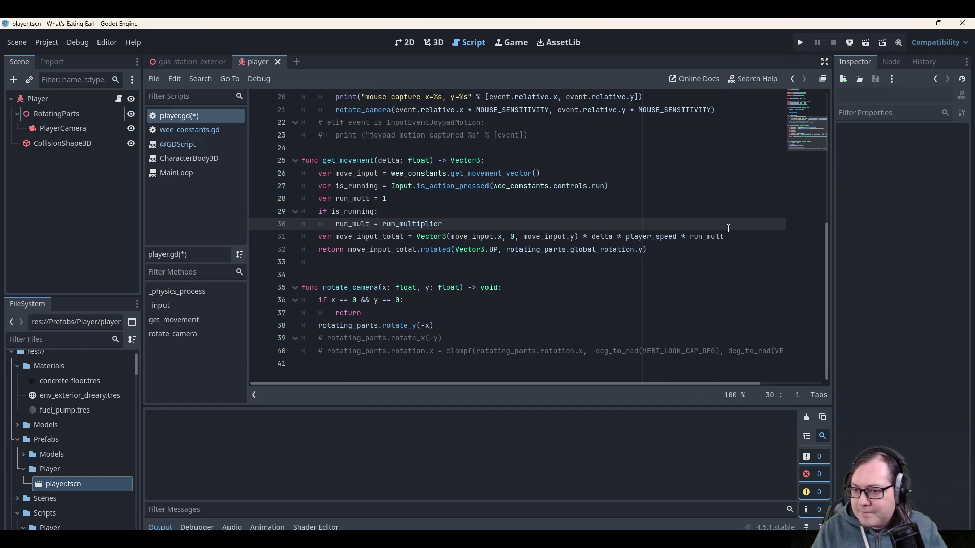
pyautogui.click(412, 148)
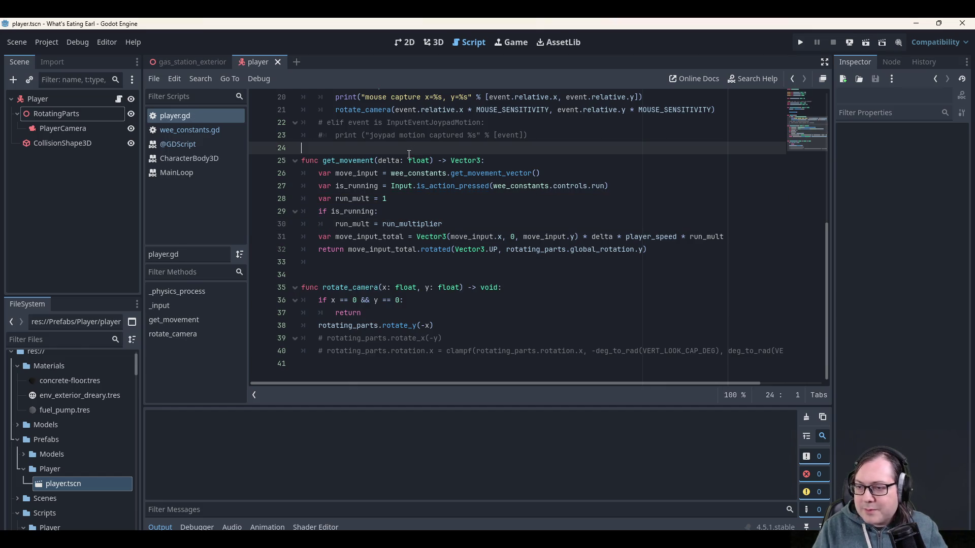
pyautogui.scroll(4, 508, 277)
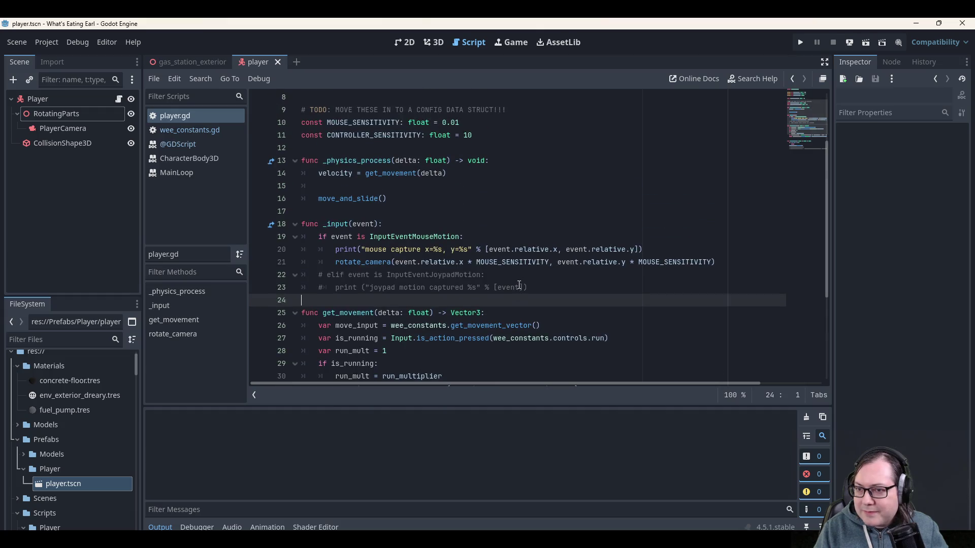
pyautogui.scroll(-4, 519, 285)
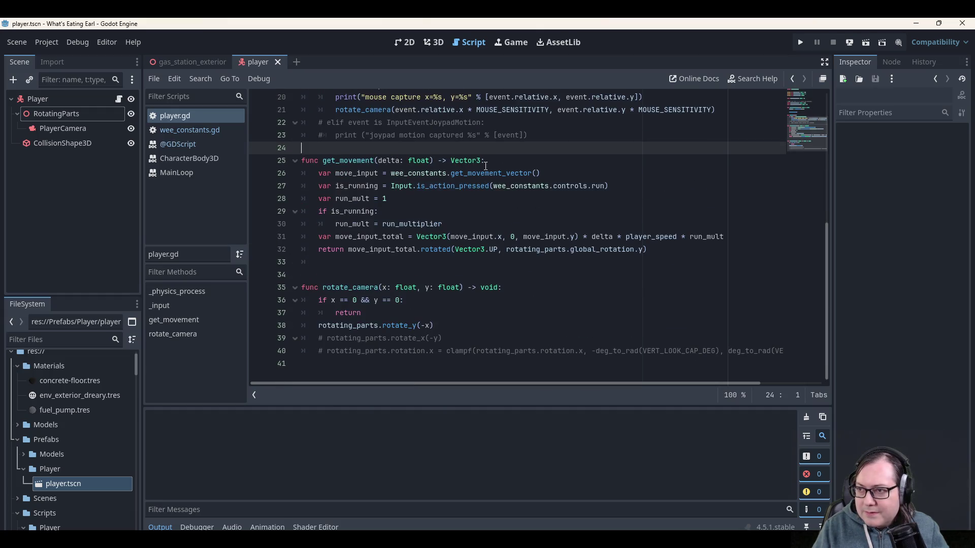
pyautogui.click(805, 36)
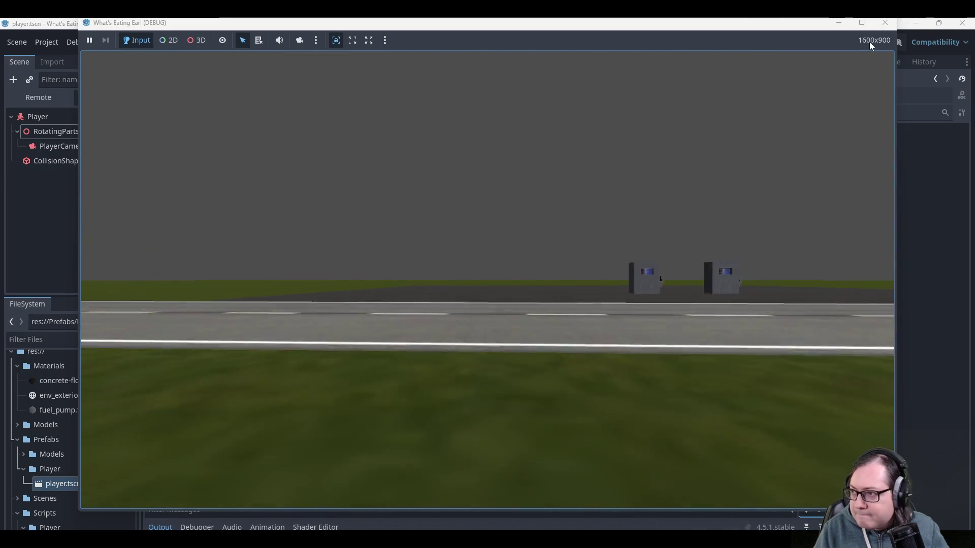
# Stop the running game and return to the is_running line in player.gd.
pyautogui.click(885, 23)
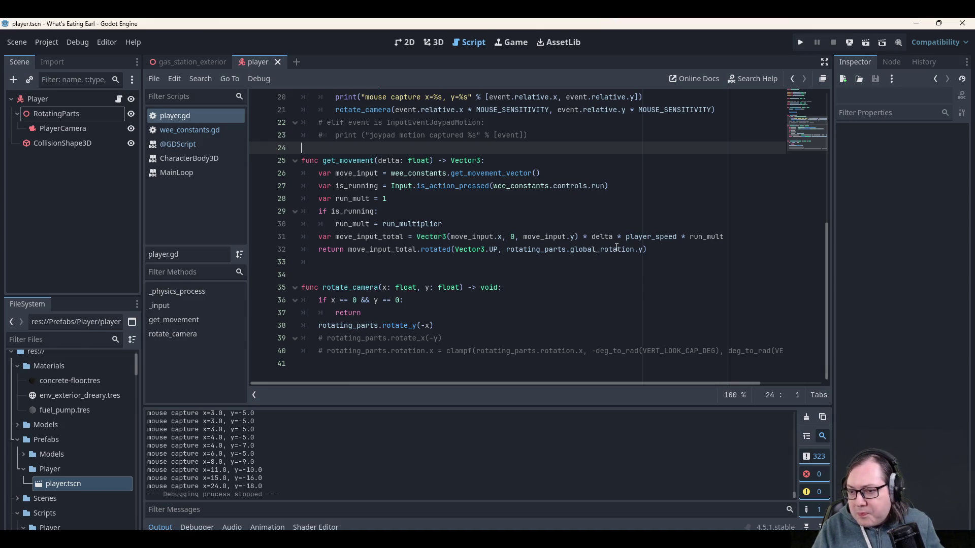
pyautogui.scroll(2, 577, 253)
pyautogui.click(349, 262)
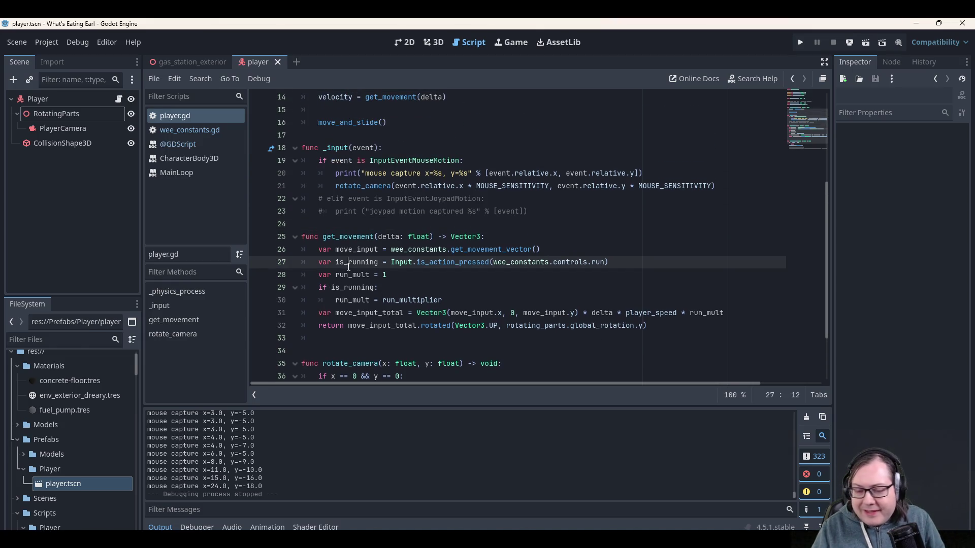
# Highlight run_mult on its line to see where else it is used.
pyautogui.click(349, 276)
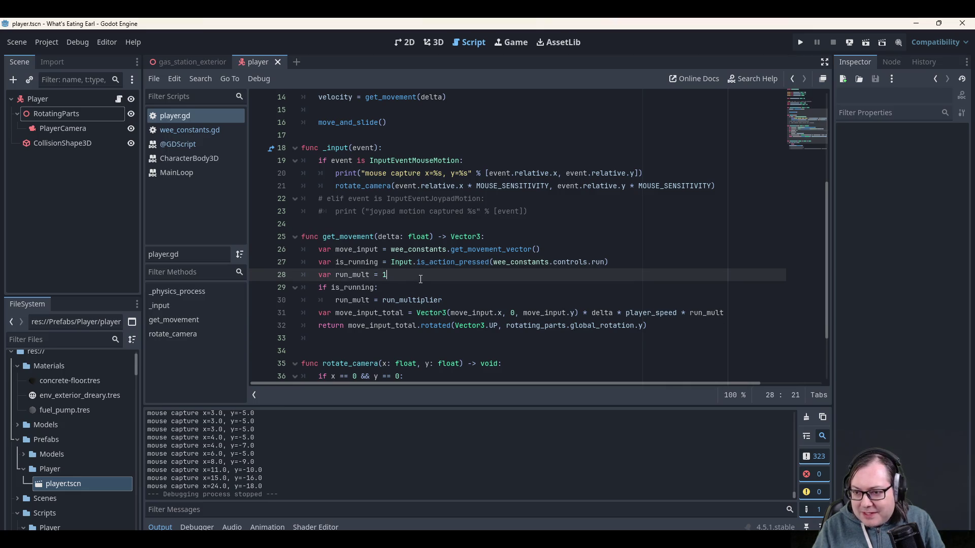
pyautogui.doubleClick(358, 276)
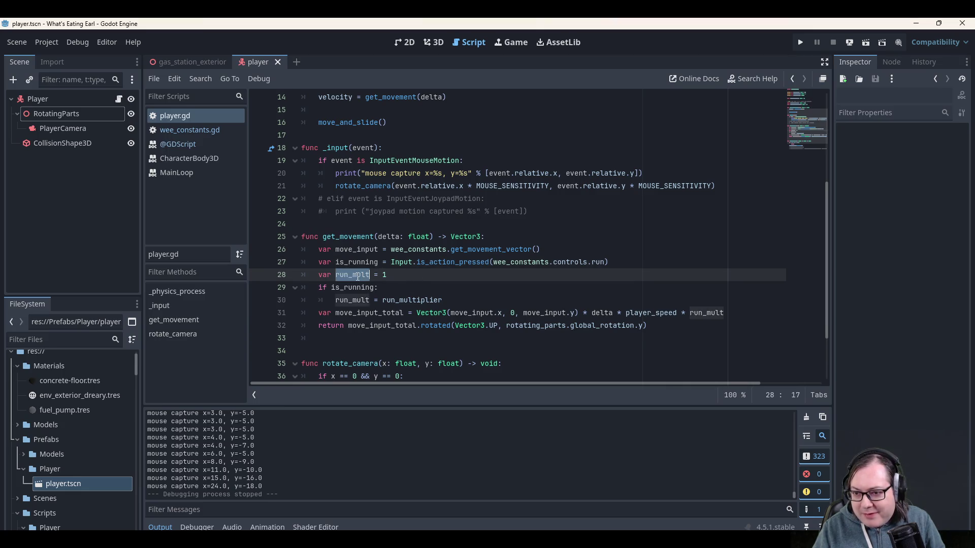
pyautogui.click(396, 300)
pyautogui.scroll(-2, 392, 300)
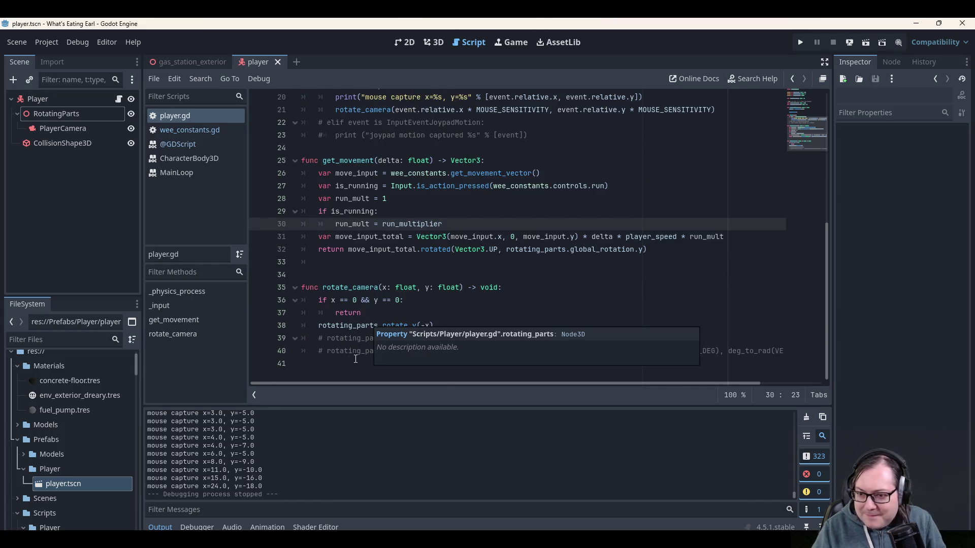
# Uncomment the rotate_x and clamp lines 39–40, then play-test the camera and stop.
pyautogui.click(360, 338)
pyautogui.hotkey('ctrl', 'k')
pyautogui.press('Down')
pyautogui.hotkey('ctrl', 'k')
pyautogui.press('End')
pyautogui.press('Home')
pyautogui.press('Home')
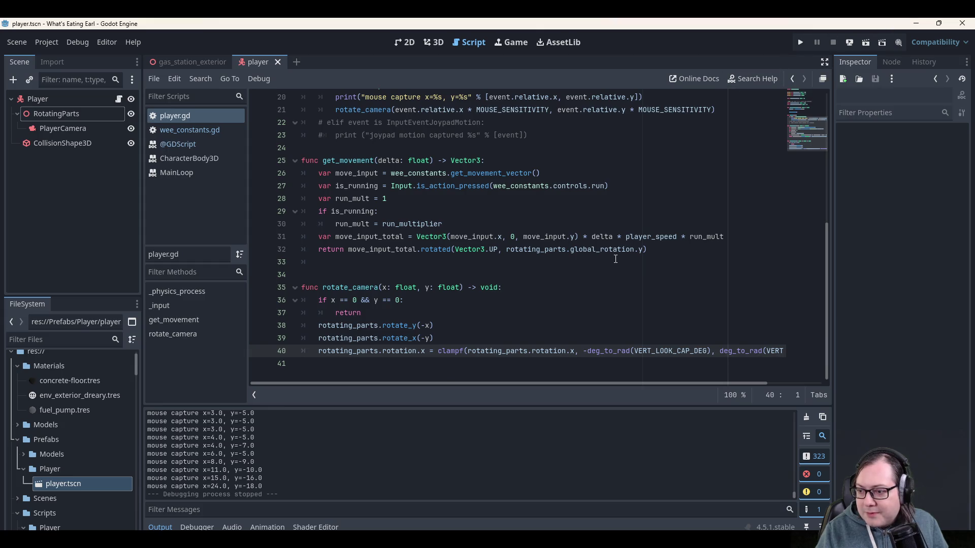
pyautogui.click(800, 43)
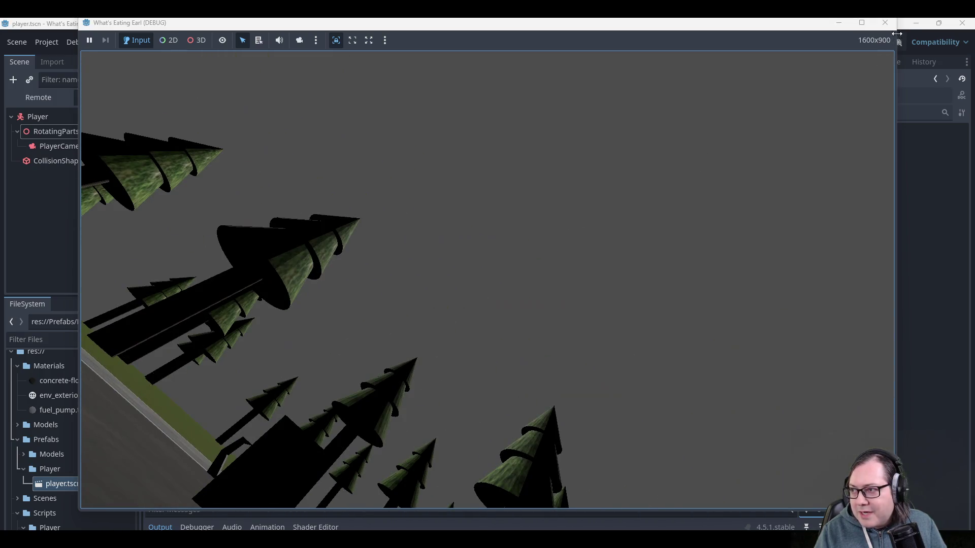
pyautogui.click(886, 22)
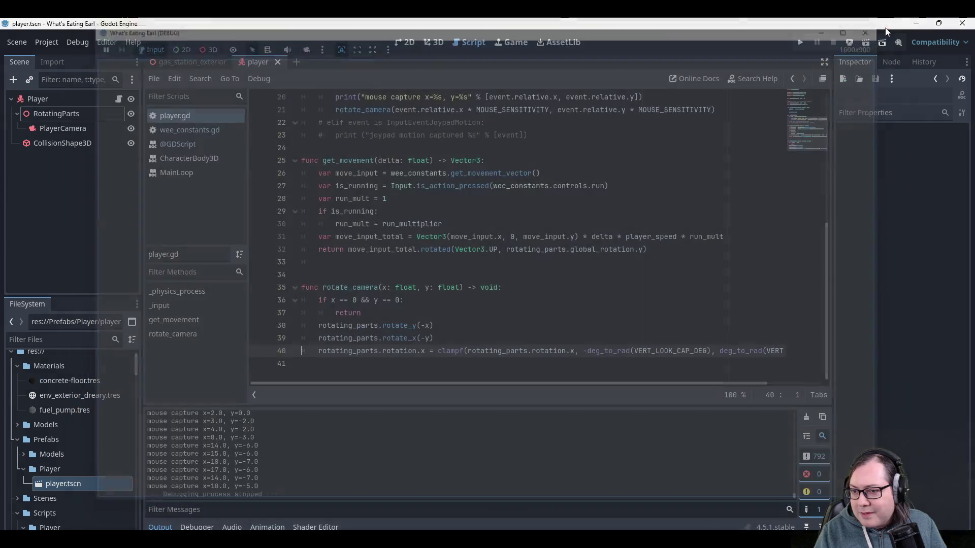
pyautogui.click(399, 339)
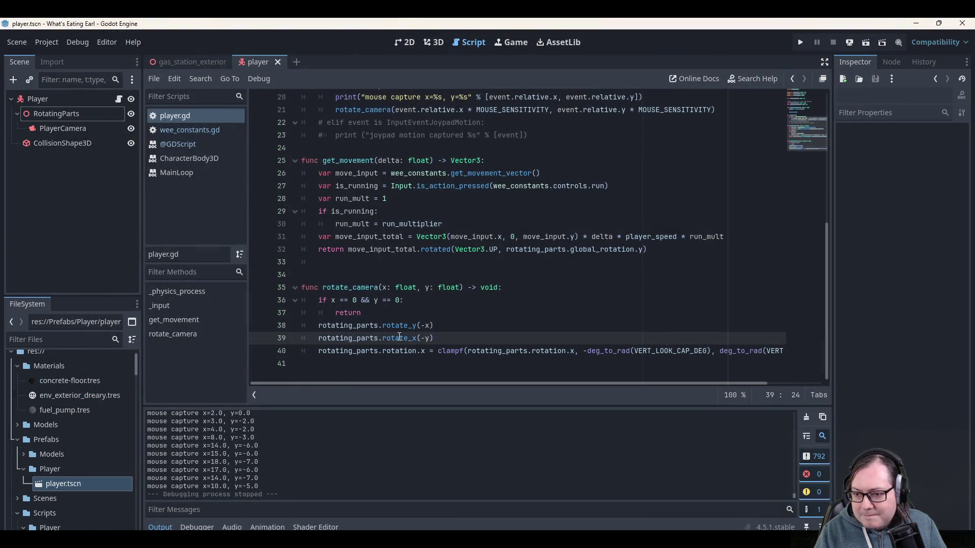
pyautogui.doubleClick(400, 337)
pyautogui.press('End')
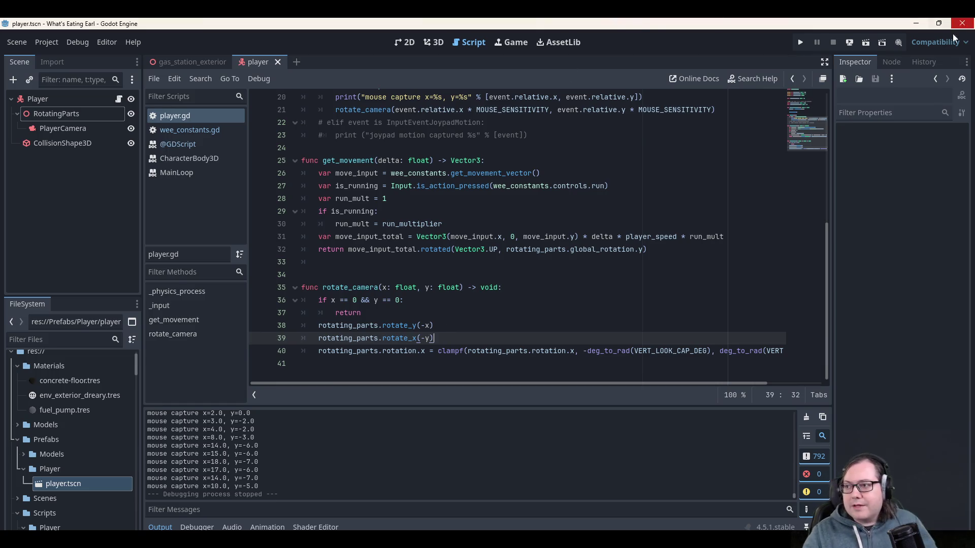
pyautogui.click(800, 42)
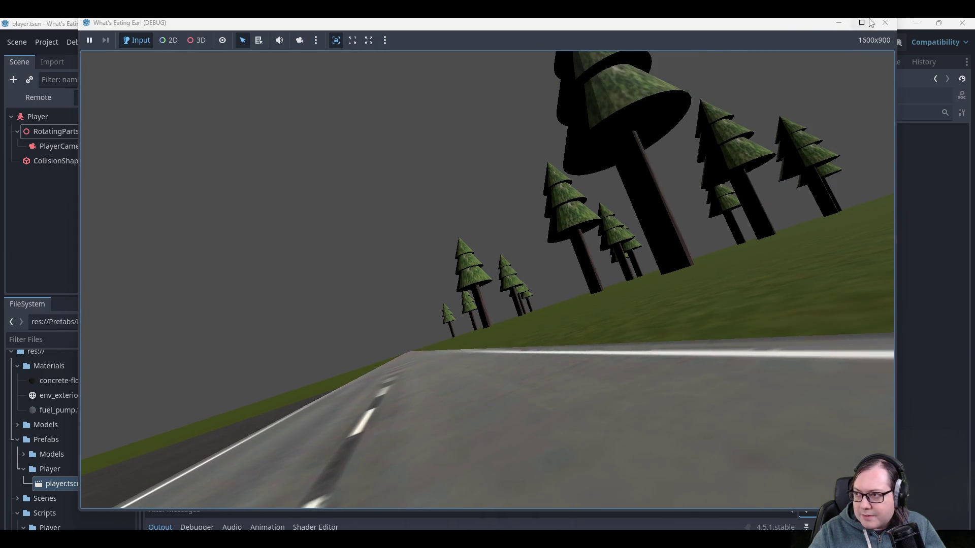
pyautogui.click(885, 23)
pyautogui.click(472, 320)
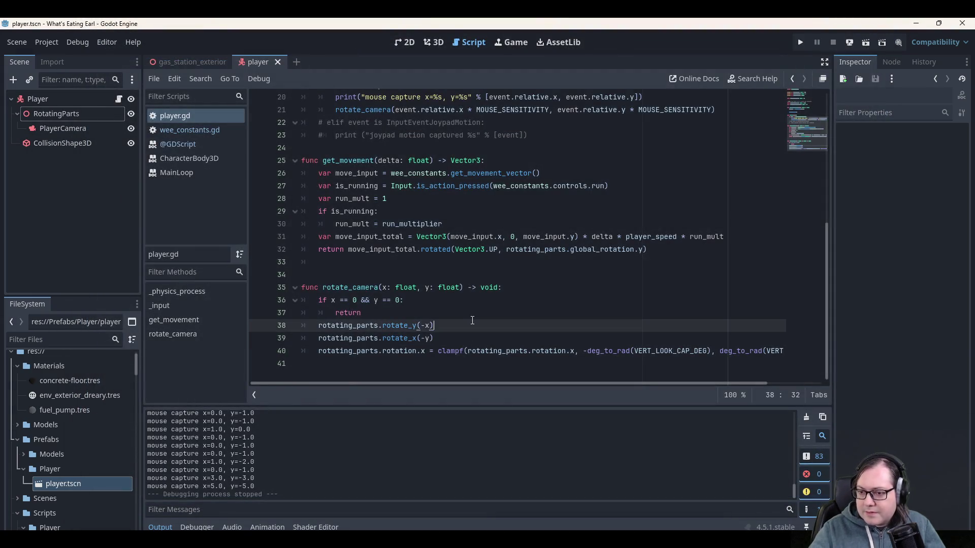
pyautogui.hotkey('ctrl', 'k')
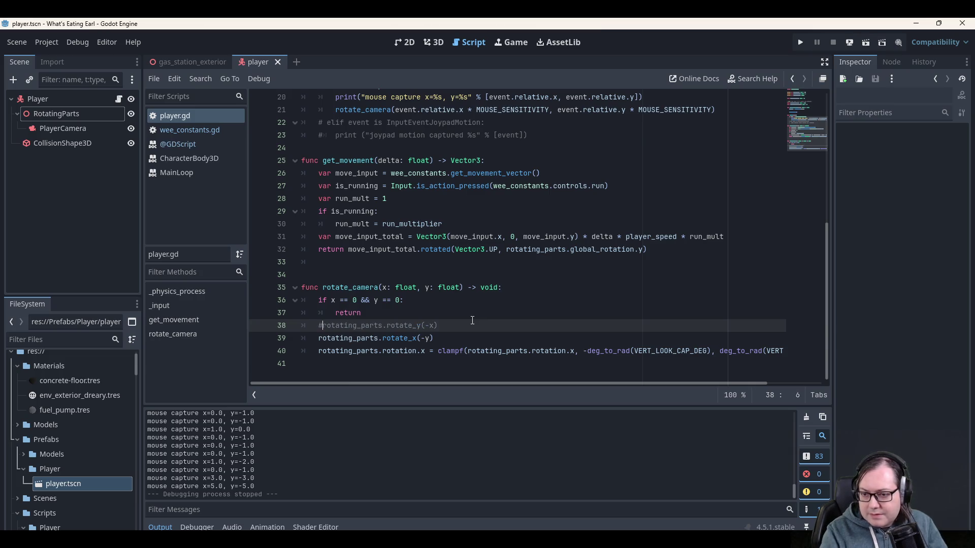
pyautogui.press('Home')
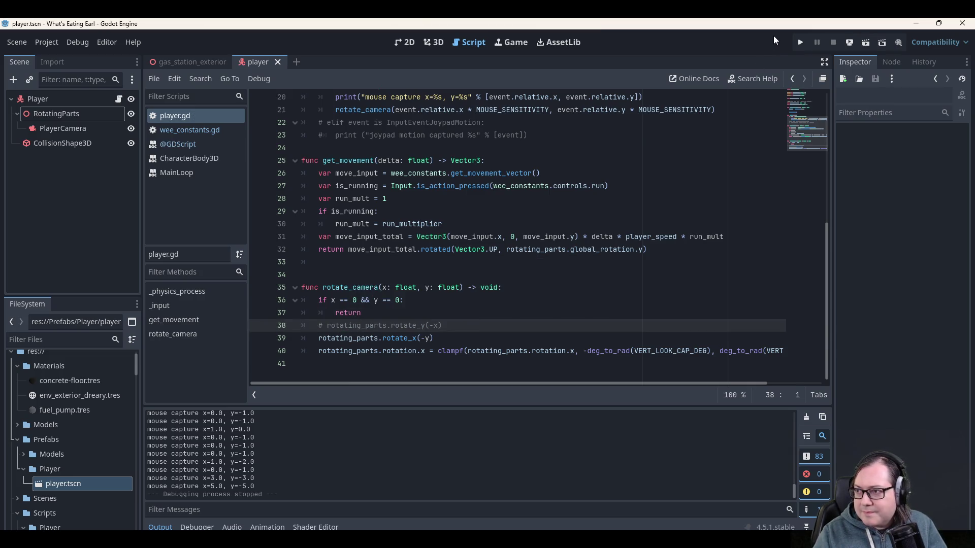
pyautogui.click(799, 42)
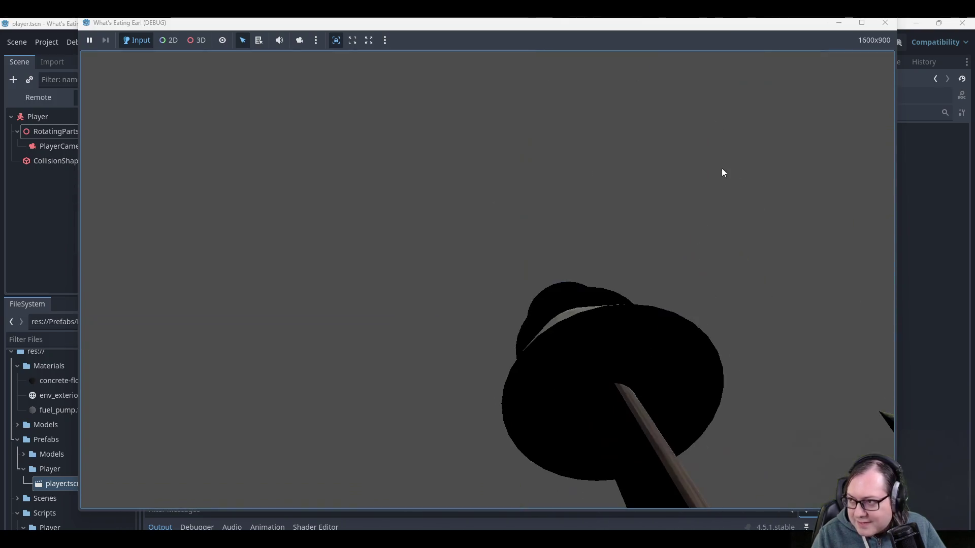
pyautogui.click(885, 23)
pyautogui.click(484, 327)
pyautogui.press('Home')
pyautogui.press('Delete')
pyautogui.press('Delete')
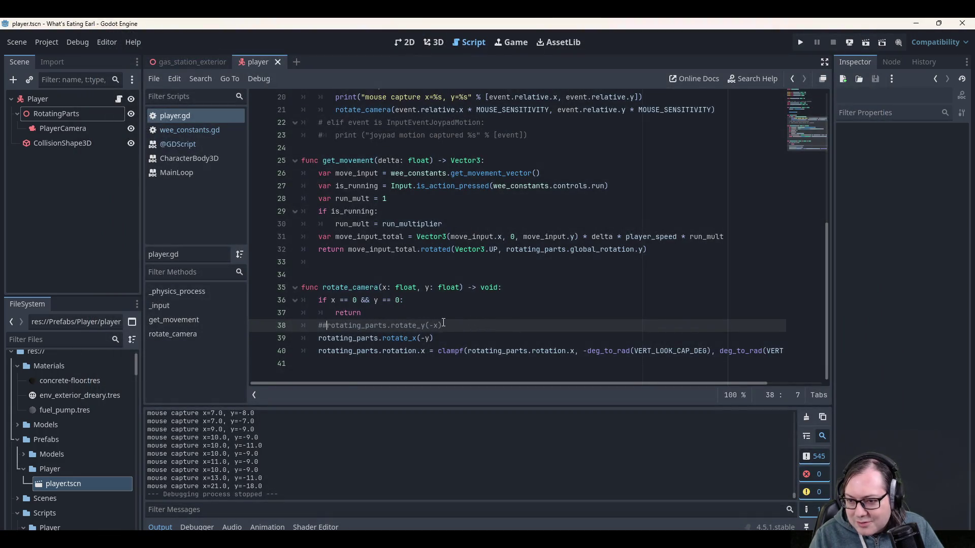
pyautogui.click(444, 341)
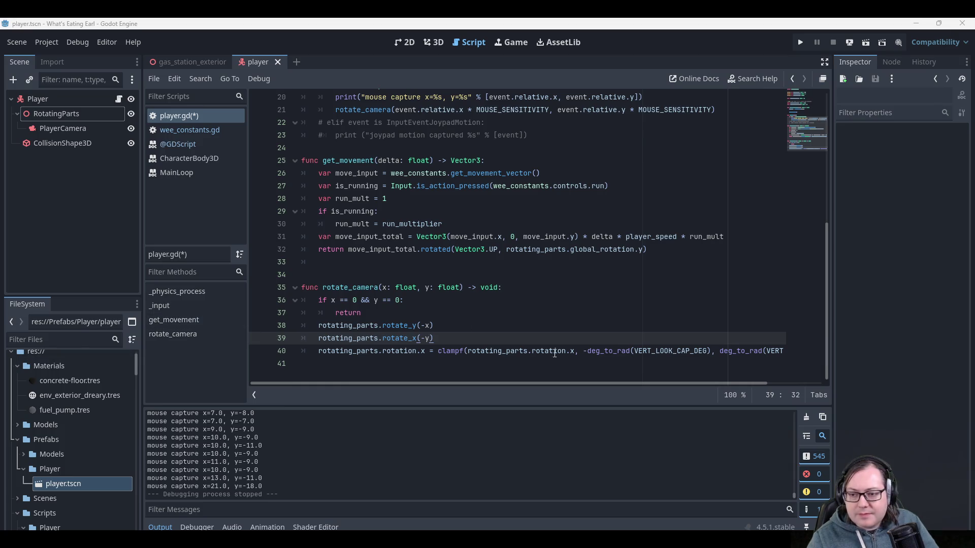
# Comment out the rotate_x and clamp lines 39–40, save player.gd, and launch the game.
pyautogui.hotkey('shift', 'Home')
pyautogui.hotkey('ctrl', 'k')
pyautogui.press('Down')
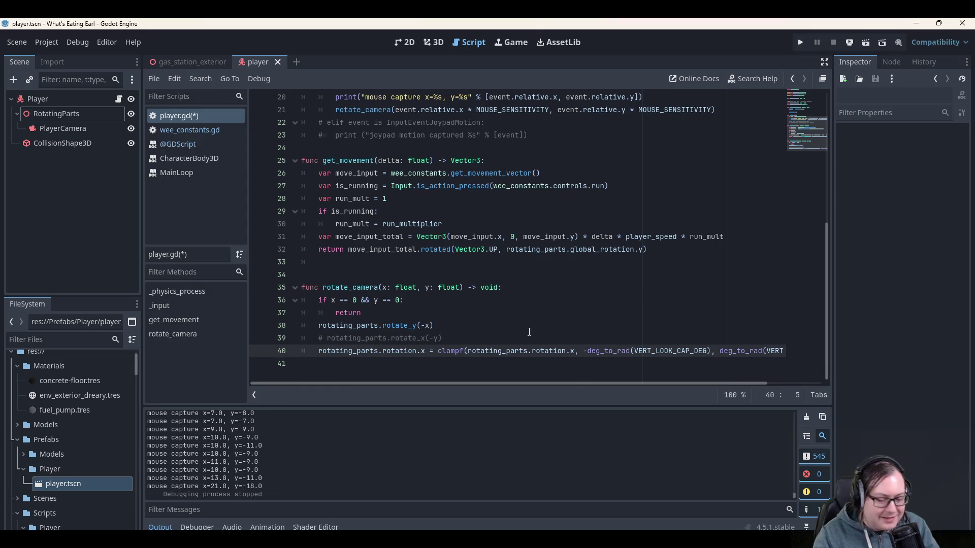
pyautogui.press('Home')
pyautogui.hotkey('ctrl', 'k')
pyautogui.press('Right')
pyautogui.press('Right')
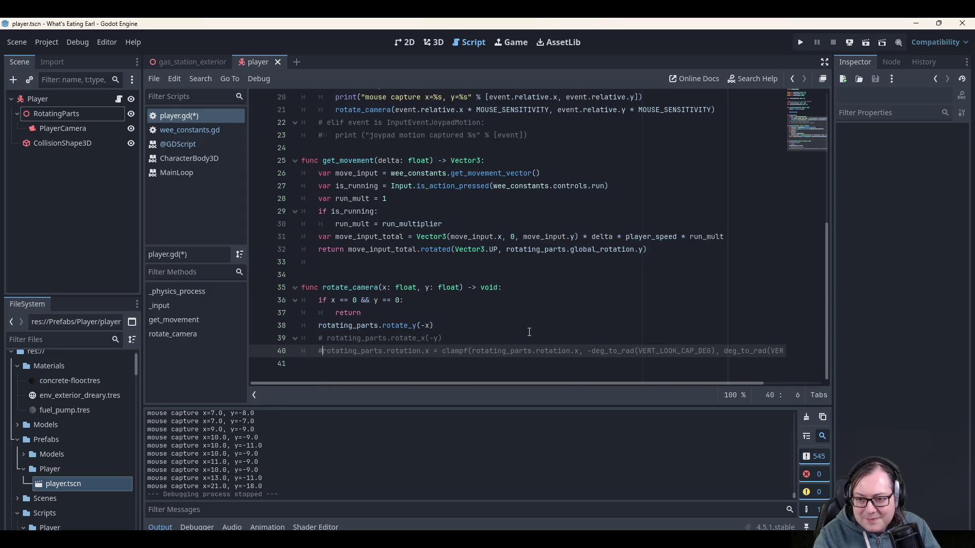
pyautogui.press('End')
pyautogui.press('Home')
pyautogui.hotkey('ctrl', 's')
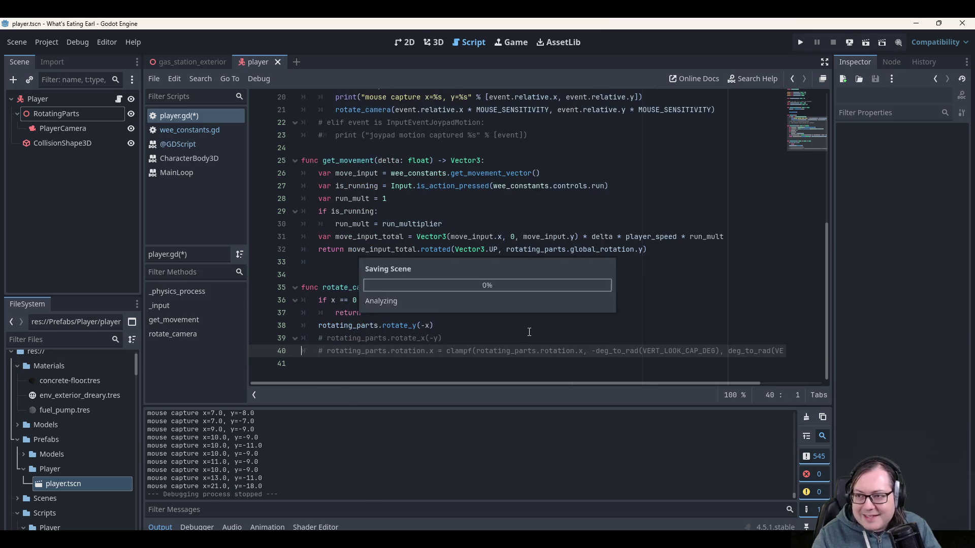
pyautogui.click(802, 40)
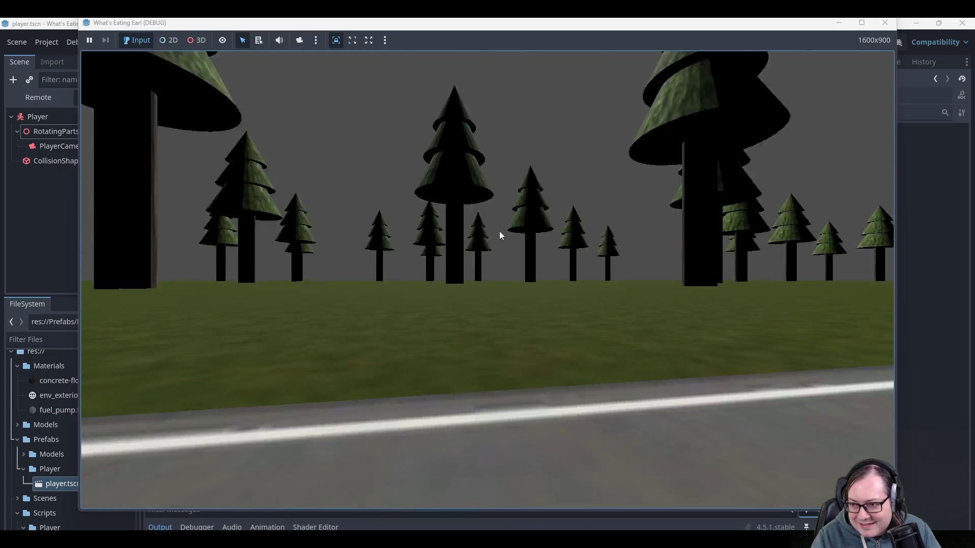
# Walk past the fuel pumps and along the road checking yaw-only turning, then stop the game.
pyautogui.press('w')
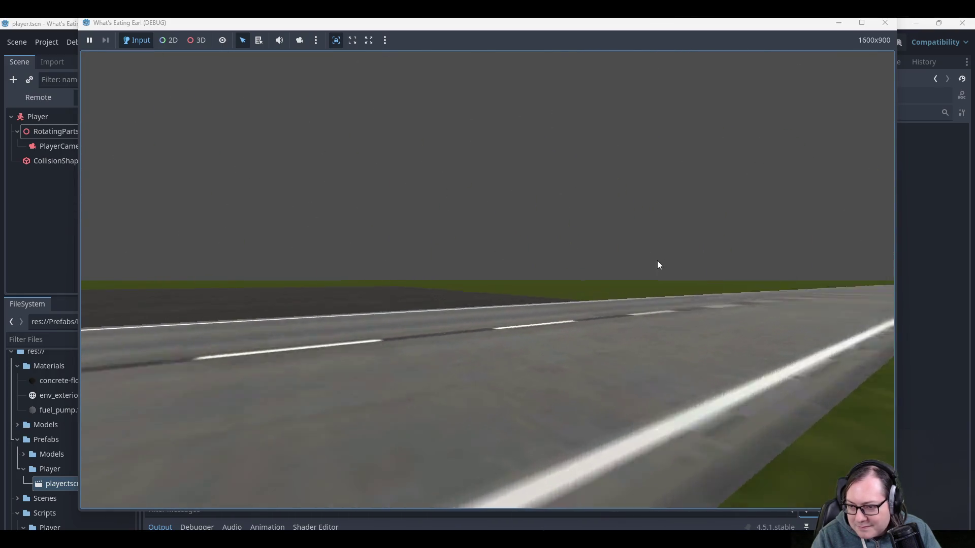
pyautogui.press('w')
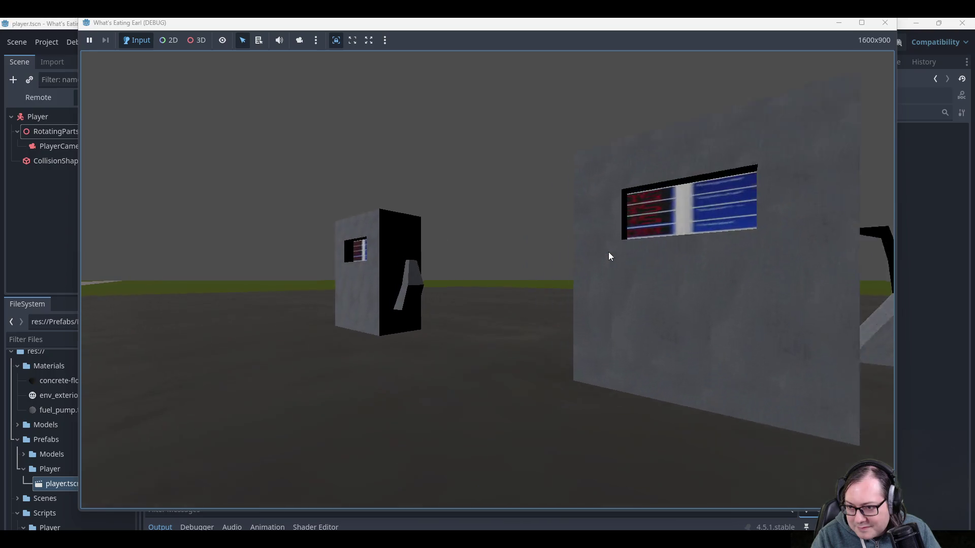
pyautogui.press('w')
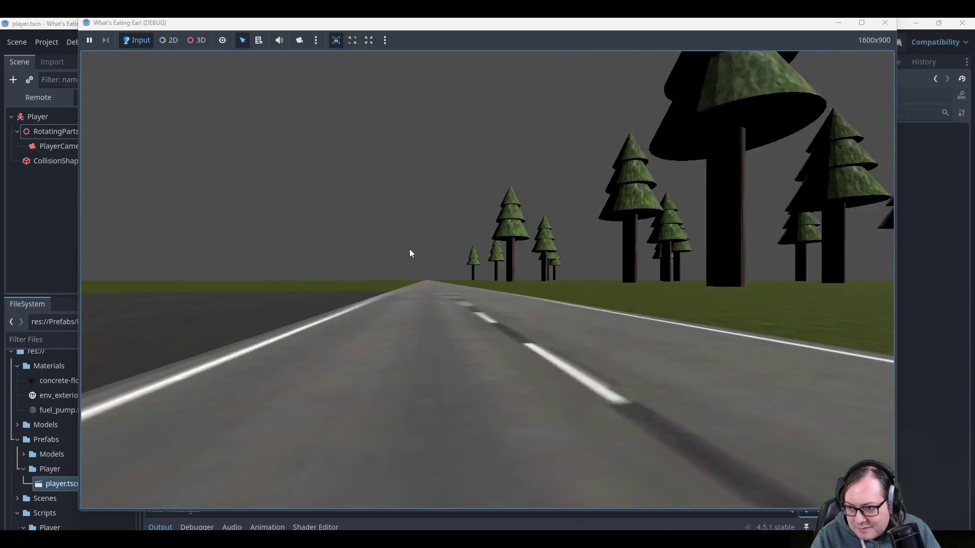
pyautogui.press('w')
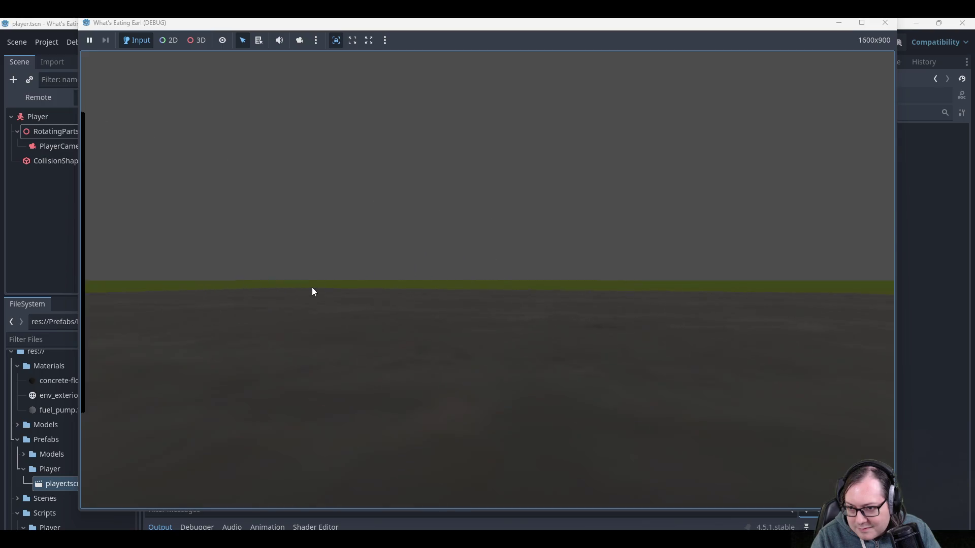
pyautogui.press('w')
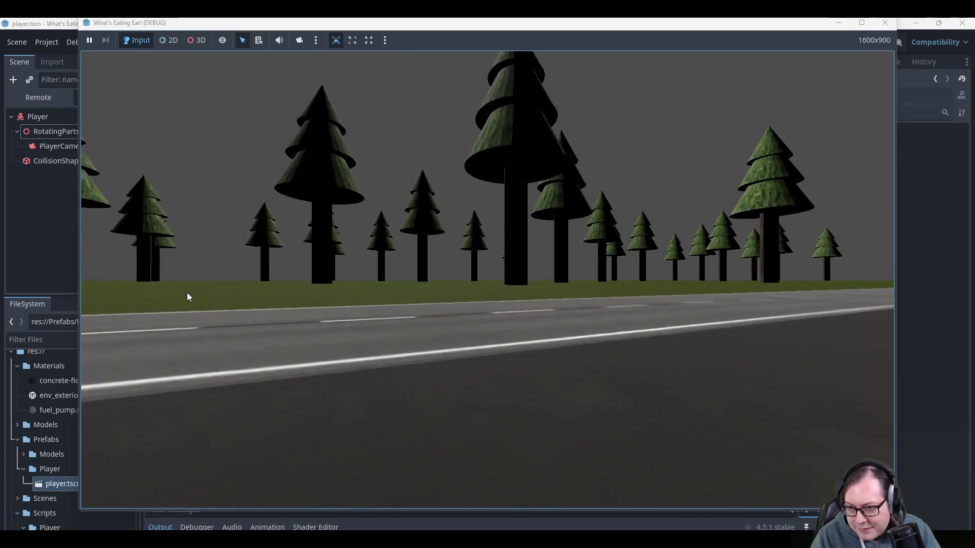
pyautogui.press('w')
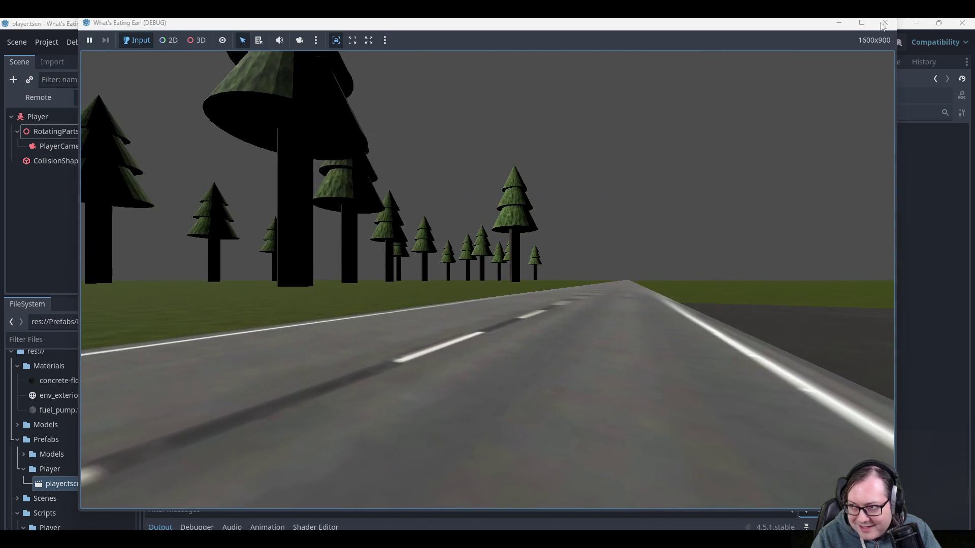
pyautogui.click(885, 22)
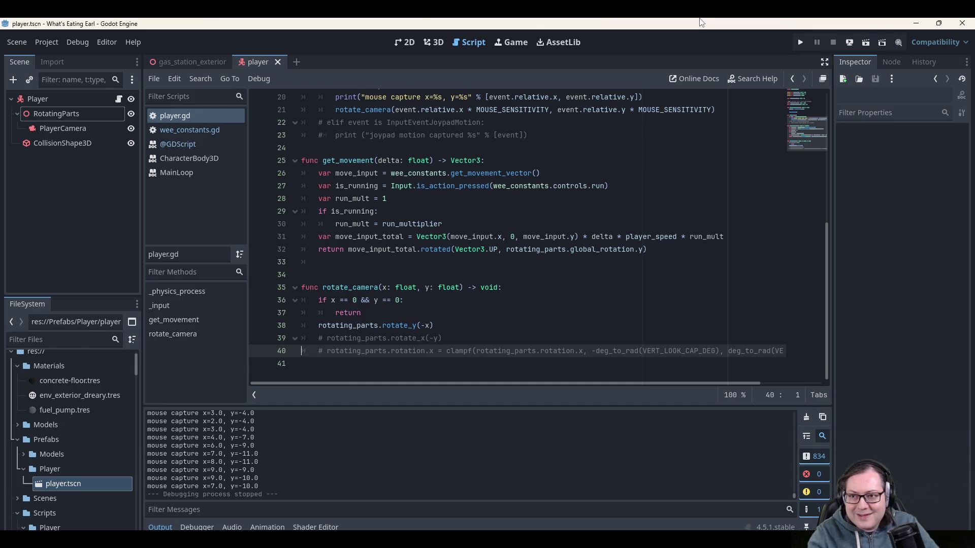
pyautogui.scroll(3, 462, 218)
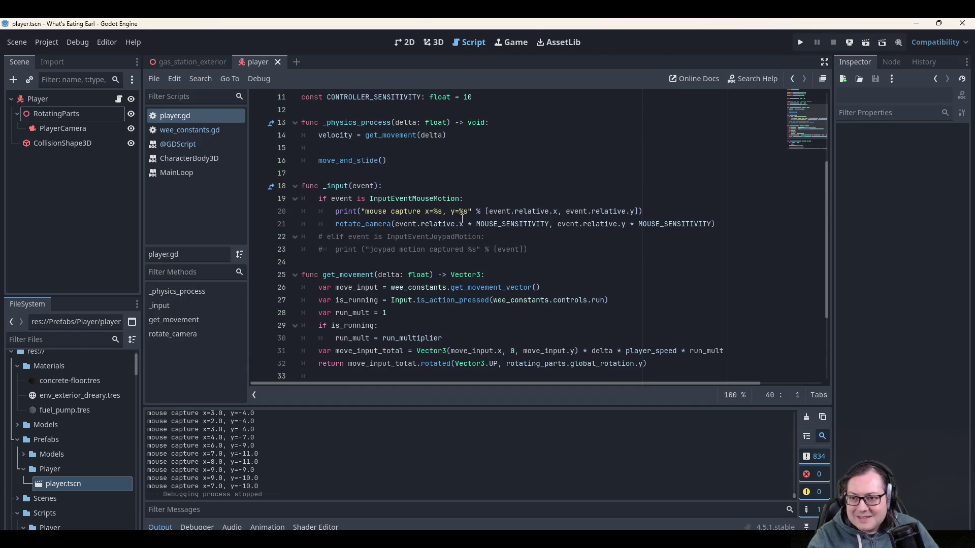
pyautogui.scroll(3, 420, 244)
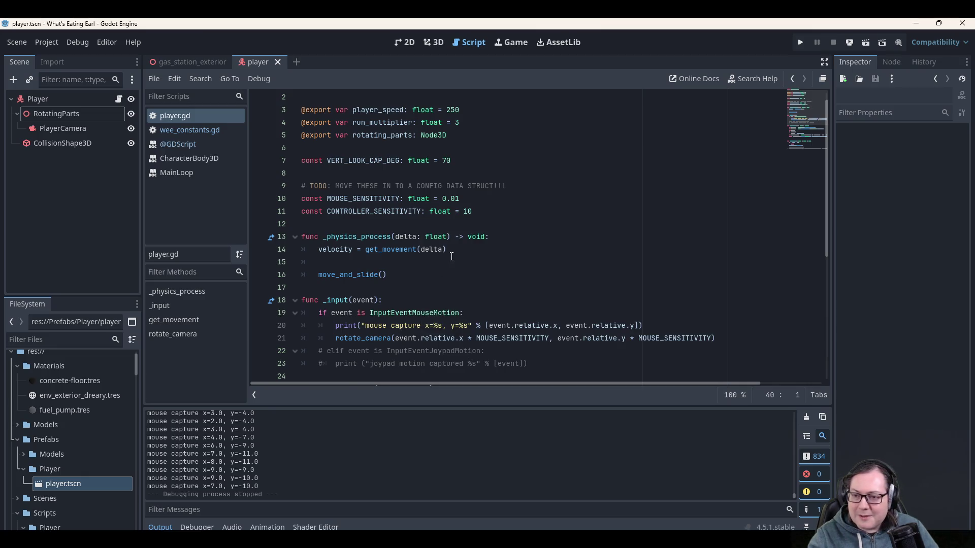
pyautogui.scroll(-1, 449, 256)
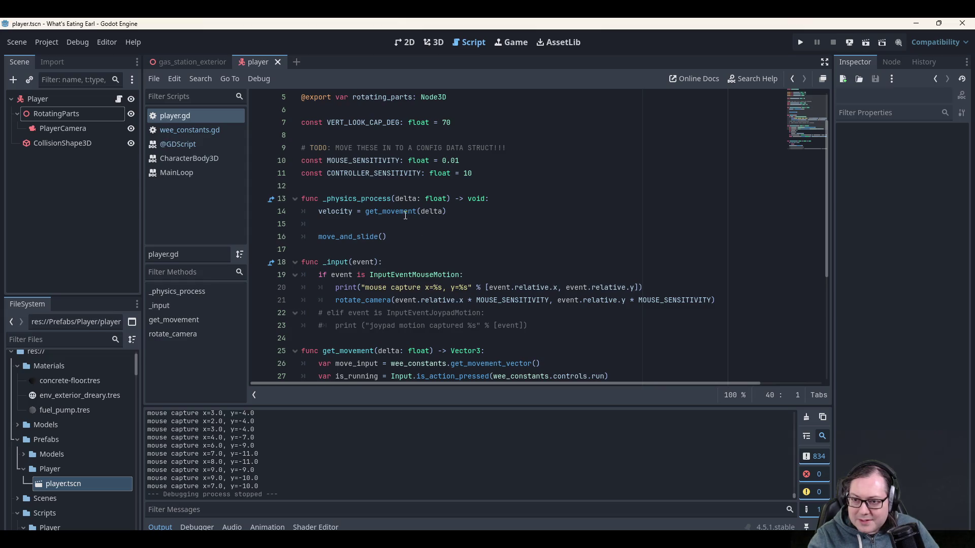
pyautogui.click(474, 212)
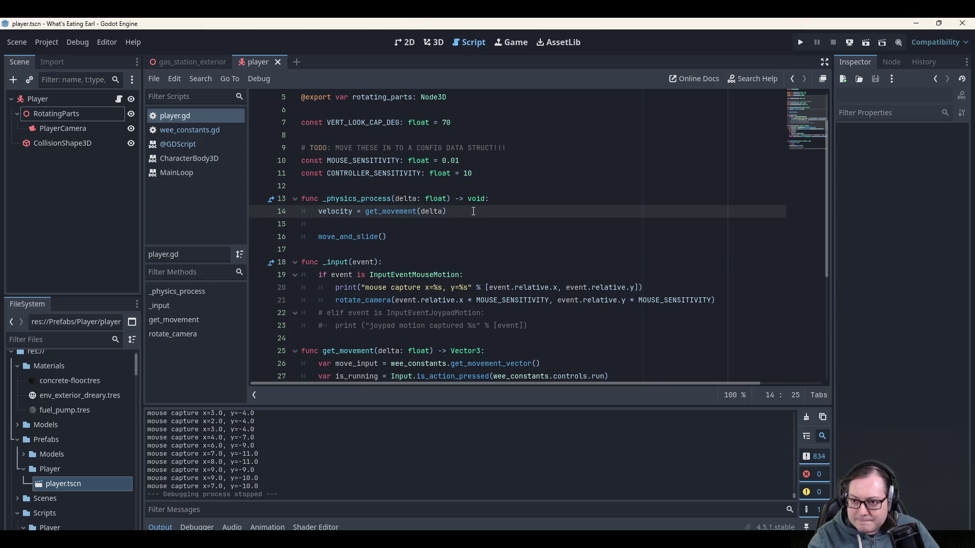
pyautogui.press('Down')
pyautogui.press('Down')
pyautogui.press('Up')
pyautogui.press('Up')
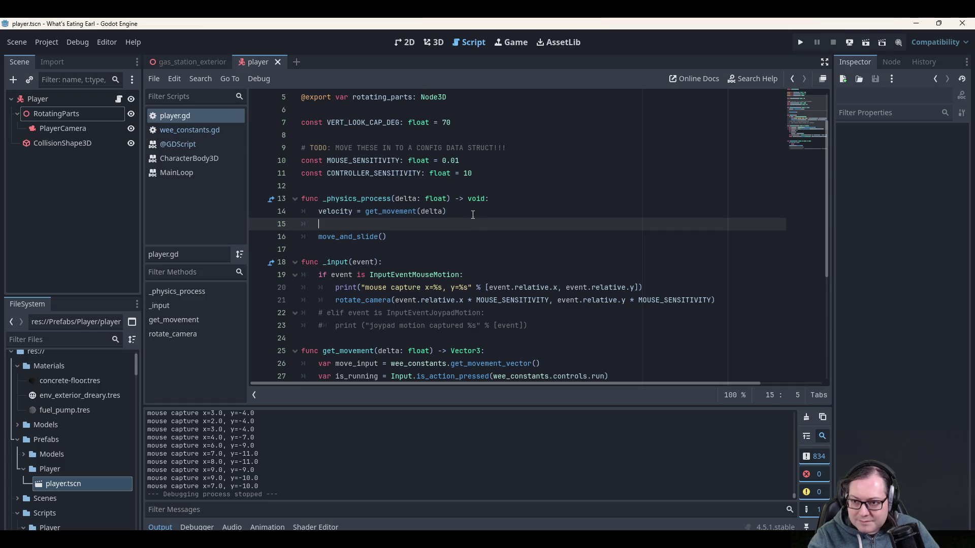
pyautogui.click(397, 222)
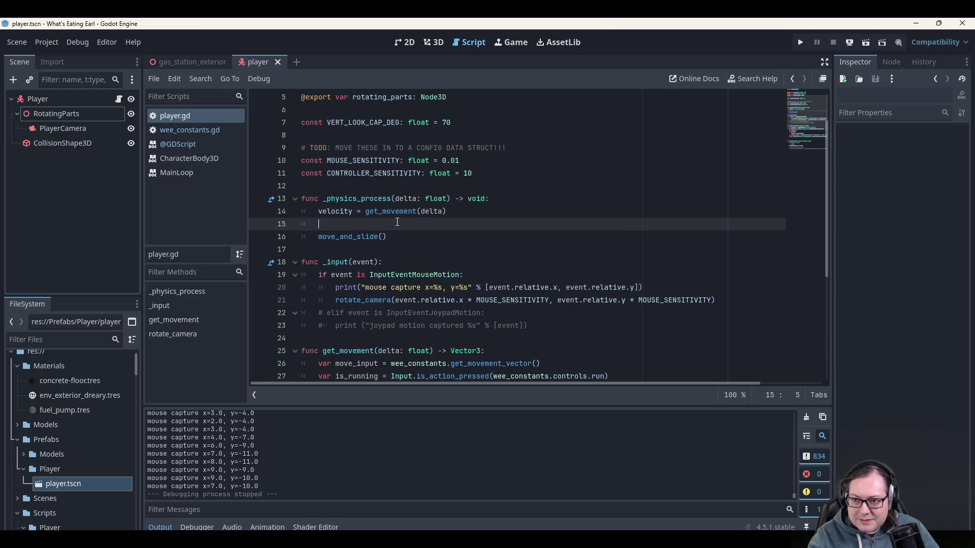
pyautogui.scroll(-1, 398, 222)
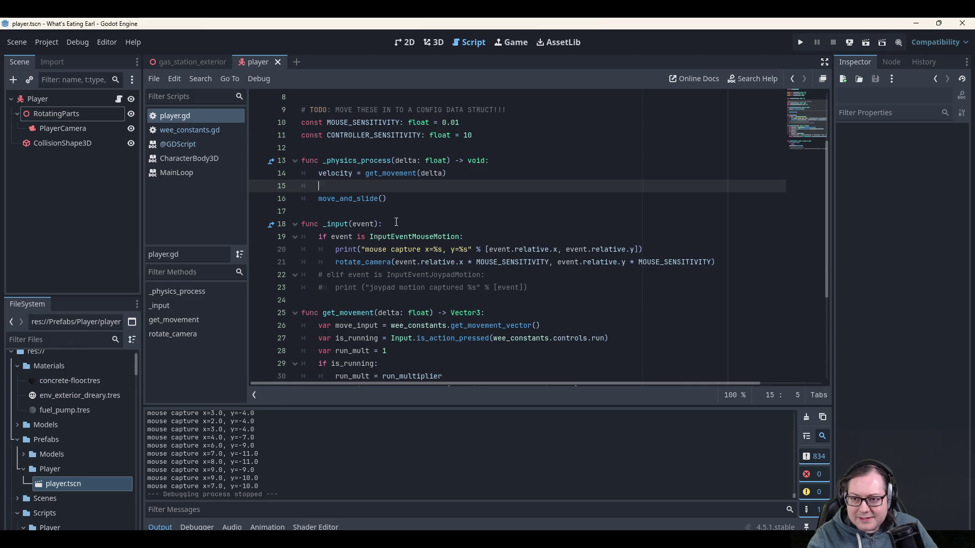
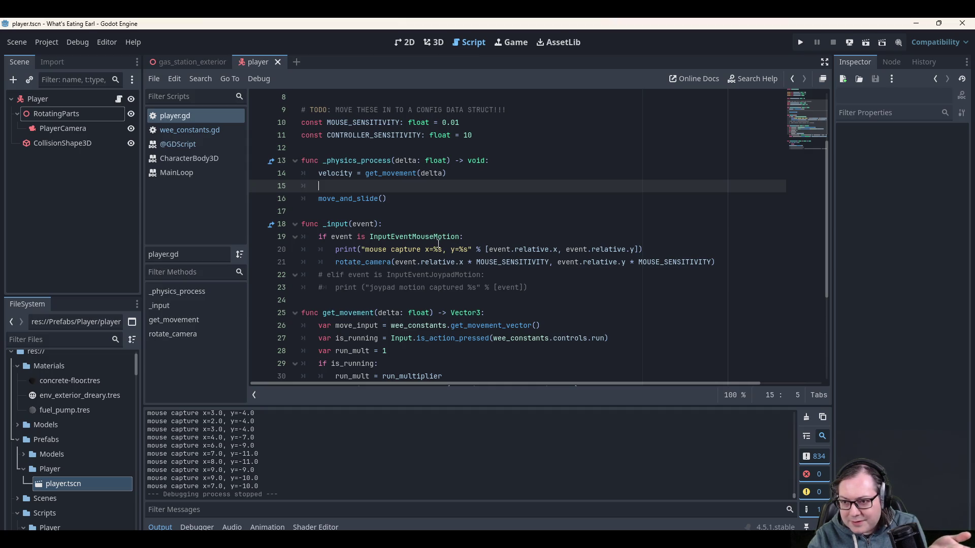
# Review rotate_camera and the get_movement_vector doc in player.gd, then open the Project menu.
pyautogui.scroll(-4, 355, 265)
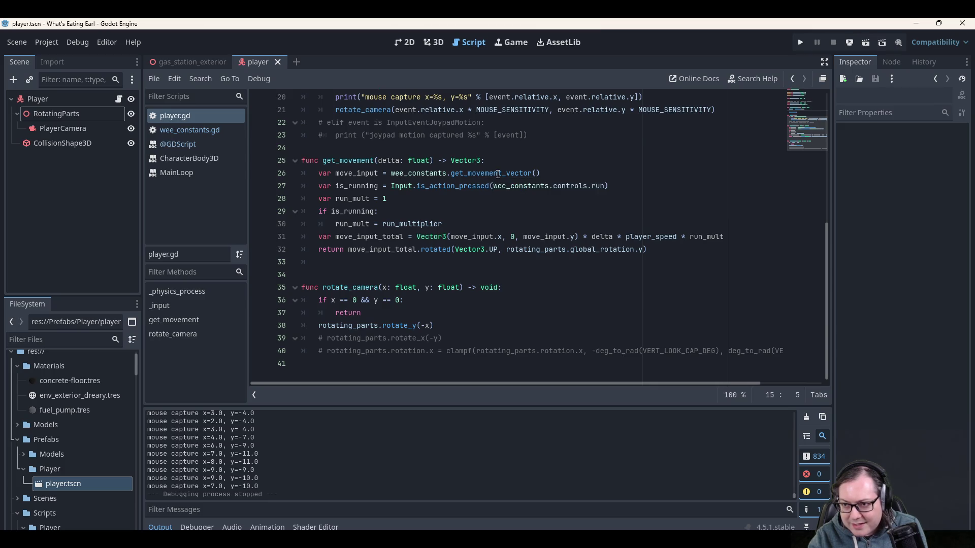
pyautogui.moveTo(498, 173)
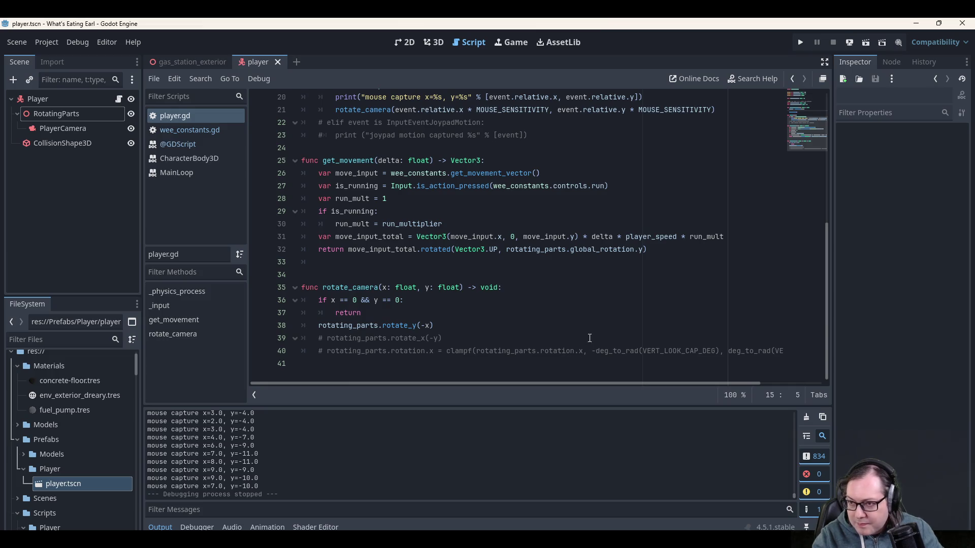
pyautogui.click(53, 45)
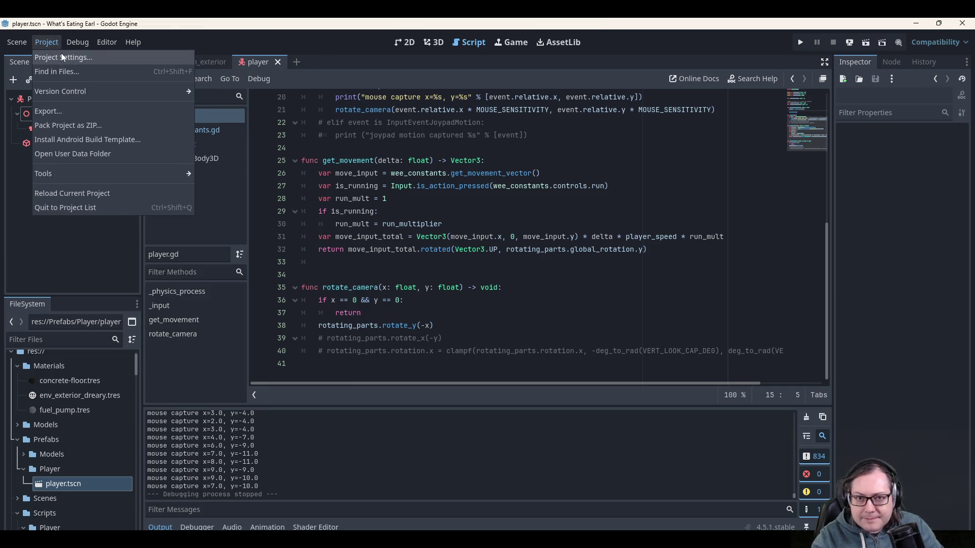
# Open the Project Settings Input Map and add a look_left action.
pyautogui.click(61, 54)
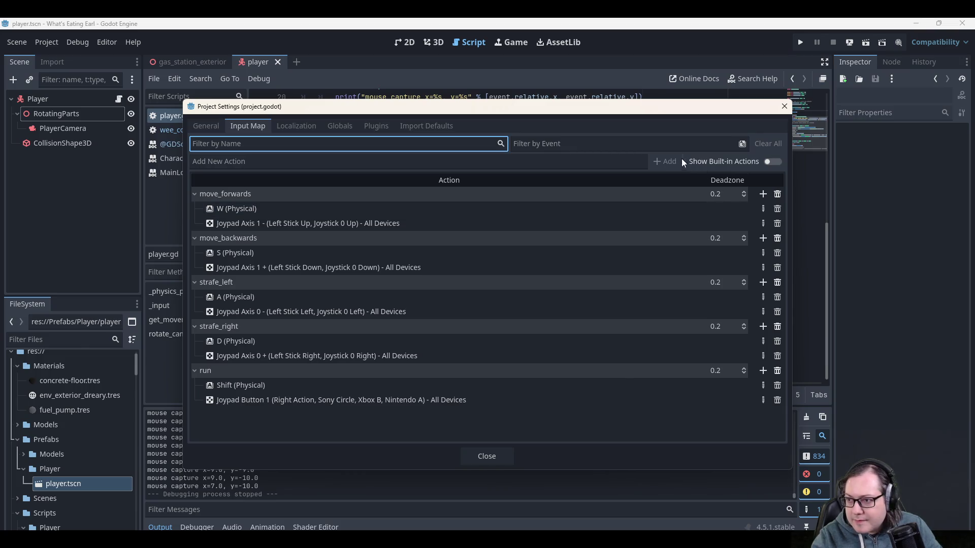
pyautogui.click(536, 162)
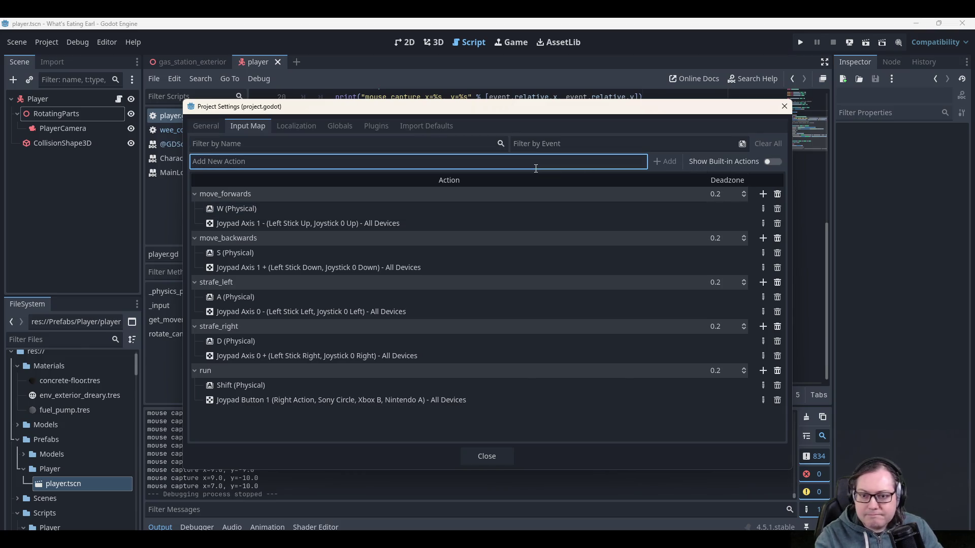
pyautogui.write('cro')
pyautogui.press('BackSpace')
pyautogui.press('BackSpace')
pyautogui.press('BackSpace')
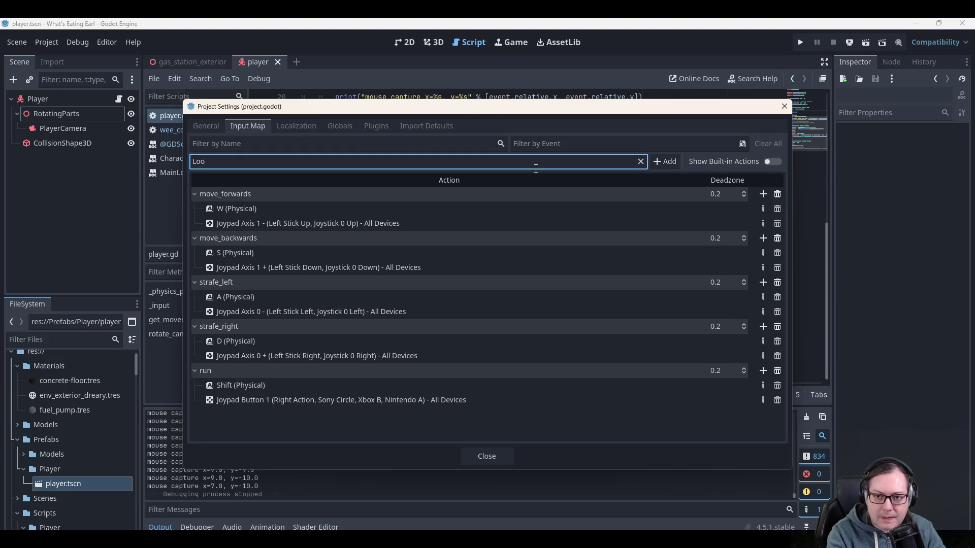
pyautogui.write('look_')
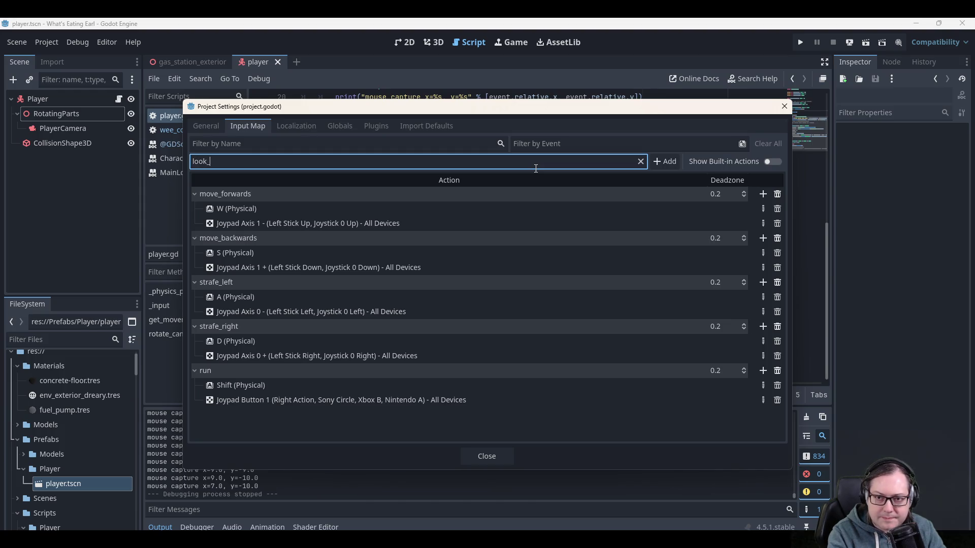
pyautogui.write('left')
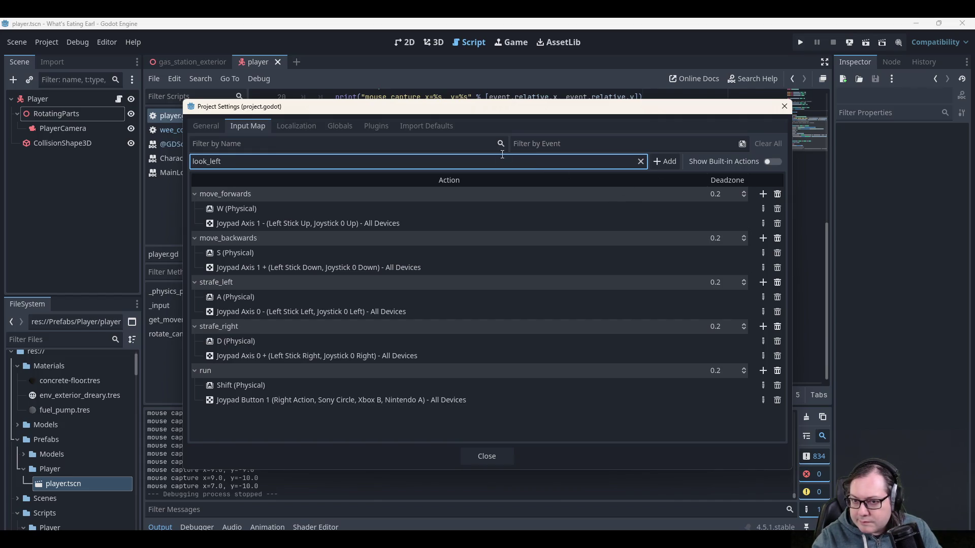
pyautogui.click(663, 161)
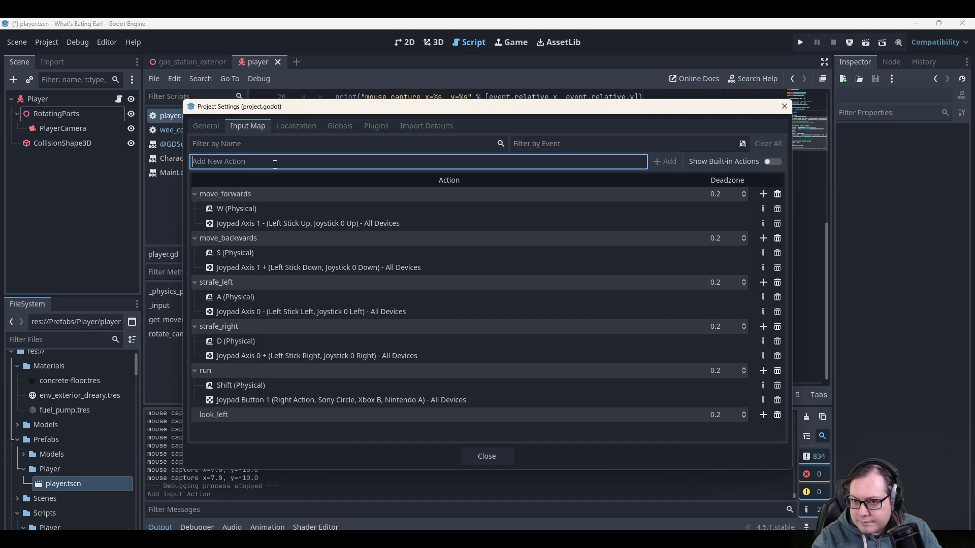
# Add the look_right, look_up and look_down actions to the Input Map.
pyautogui.write('look_')
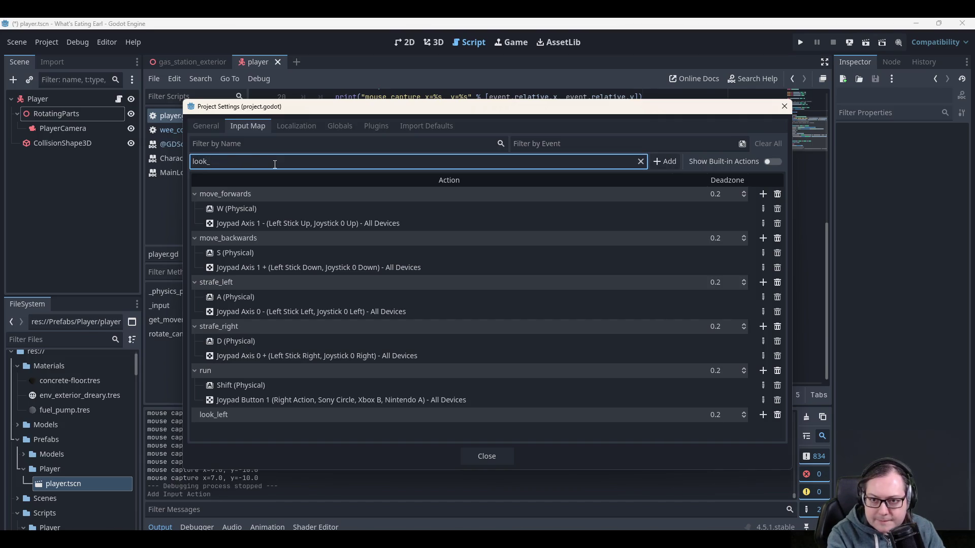
pyautogui.write('right')
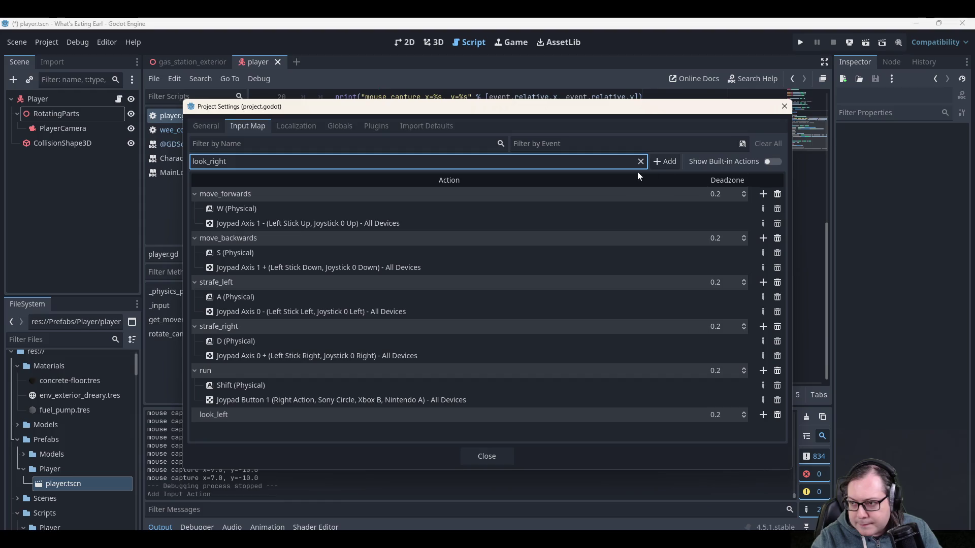
pyautogui.click(663, 162)
pyautogui.click(543, 166)
pyautogui.write('look_up')
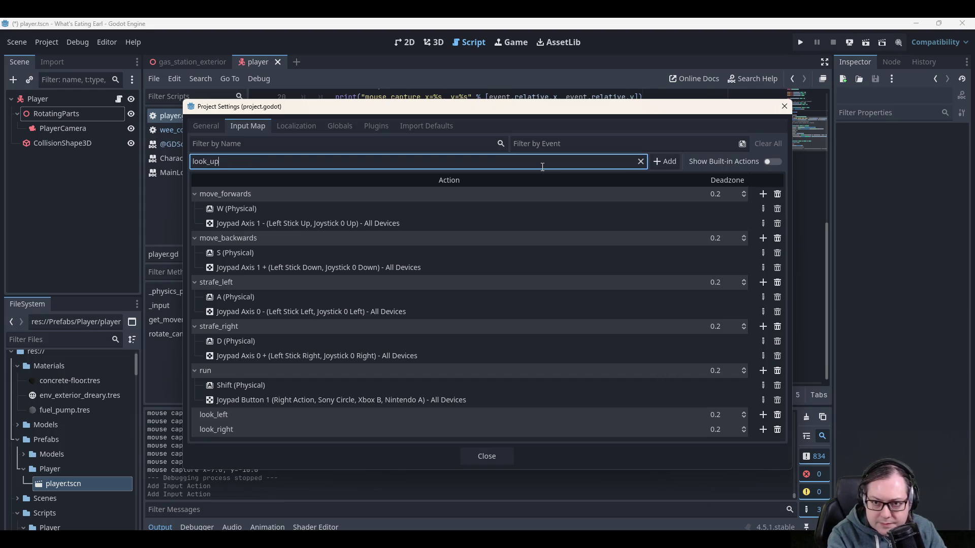
pyautogui.click(662, 161)
pyautogui.click(604, 165)
pyautogui.write('look_down')
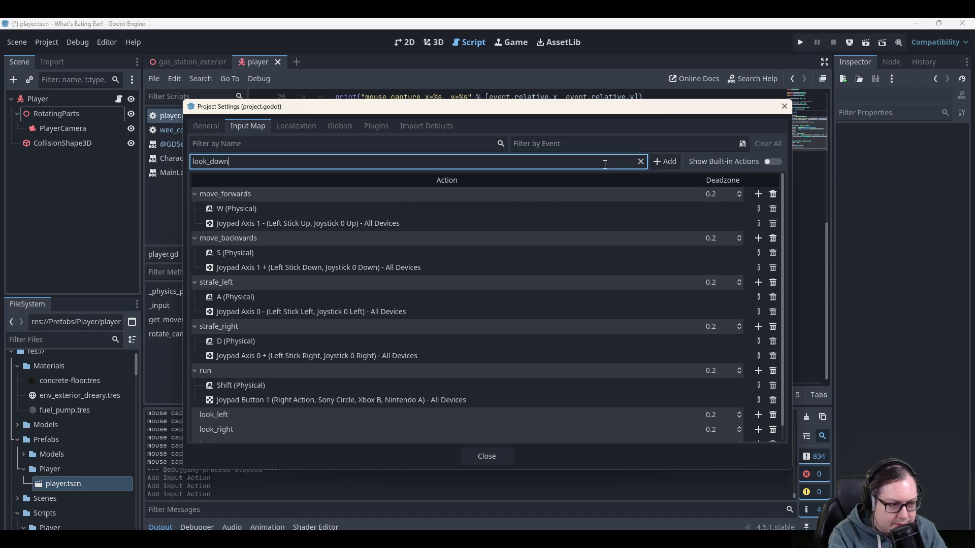
pyautogui.click(670, 163)
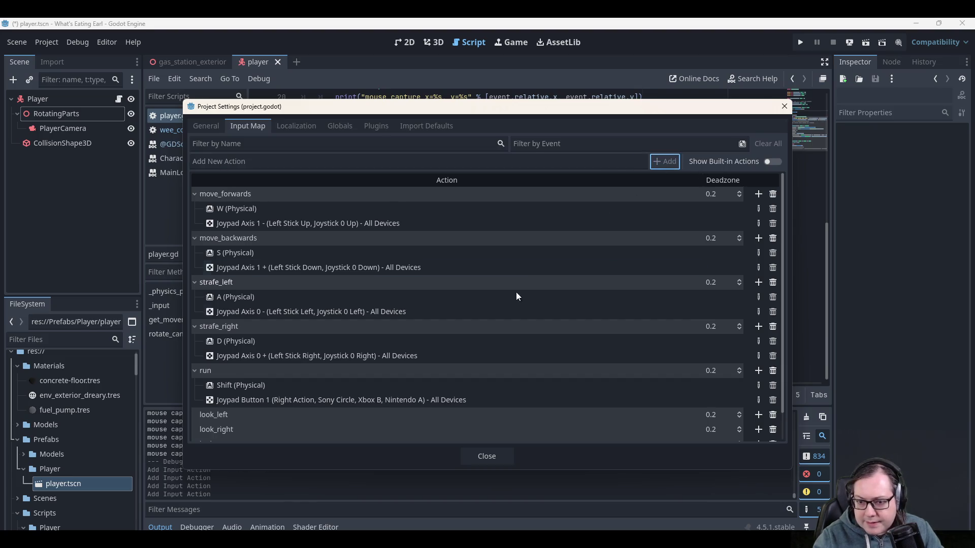
pyautogui.scroll(-1, 516, 291)
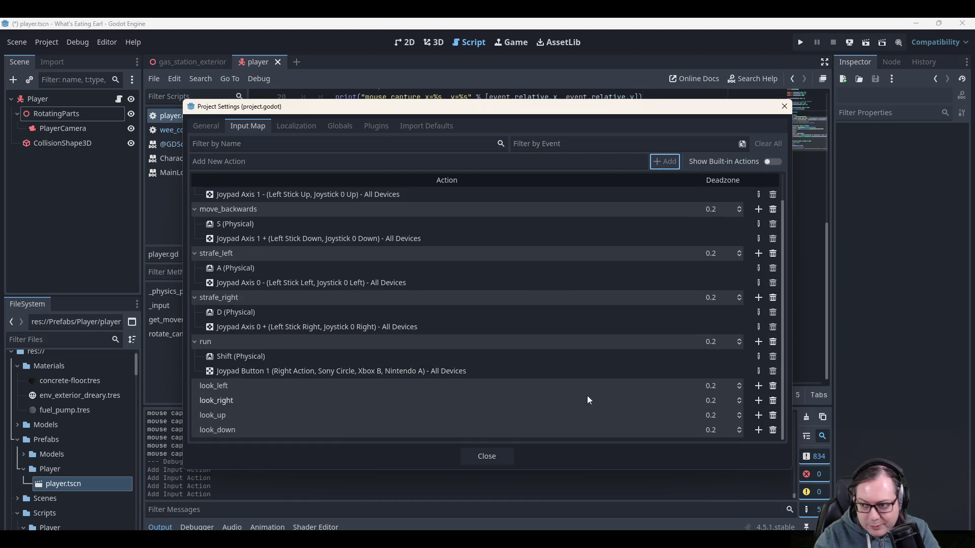
# Bind the Left arrow key to look_left.
pyautogui.click(759, 386)
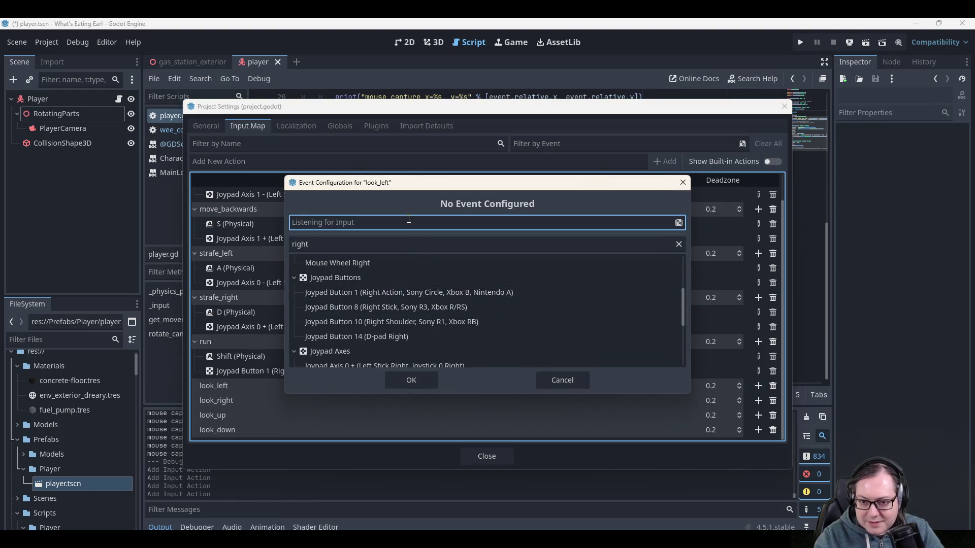
pyautogui.press('Left')
pyautogui.click(404, 382)
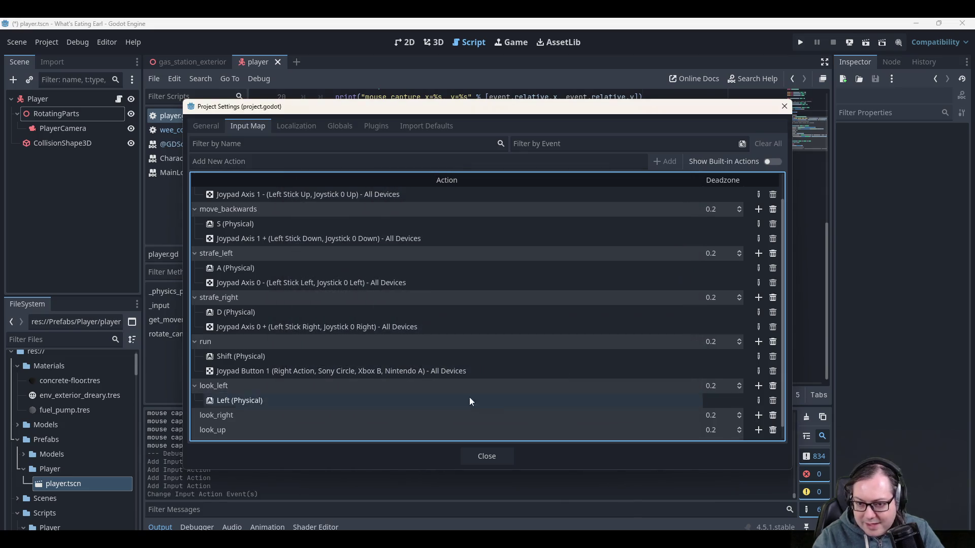
# Add Joypad Axis 2 - (Right Stick Left) as a second look_left binding.
pyautogui.click(758, 386)
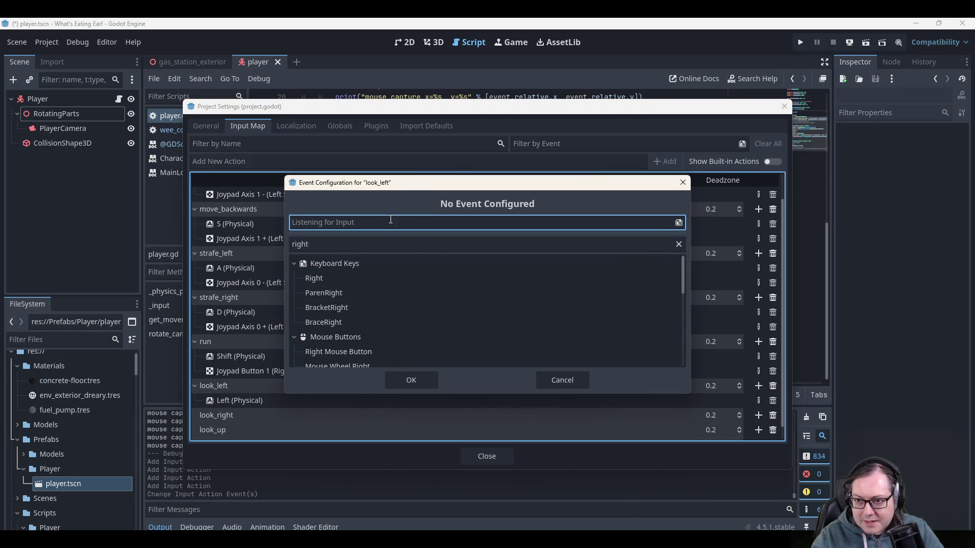
pyautogui.click(343, 257)
pyautogui.click(344, 246)
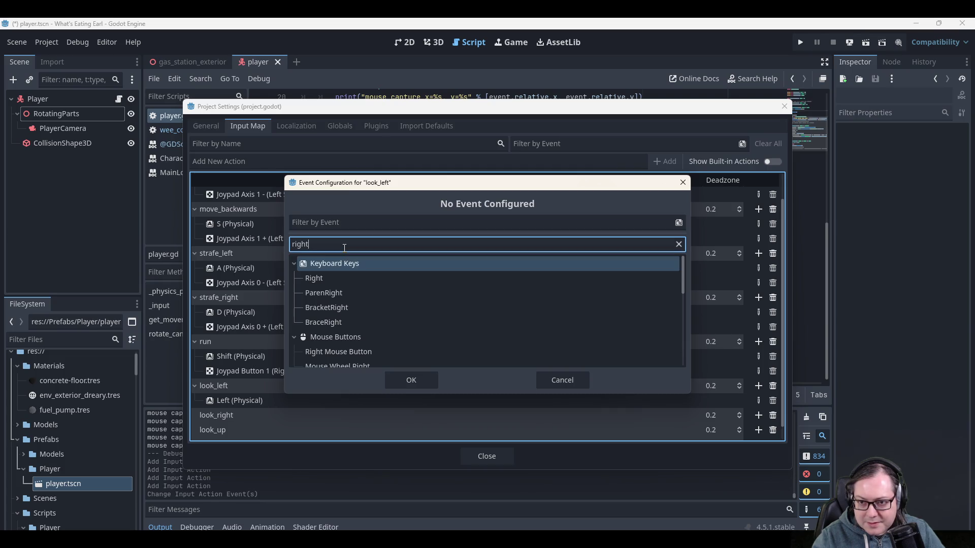
pyautogui.doubleClick(344, 247)
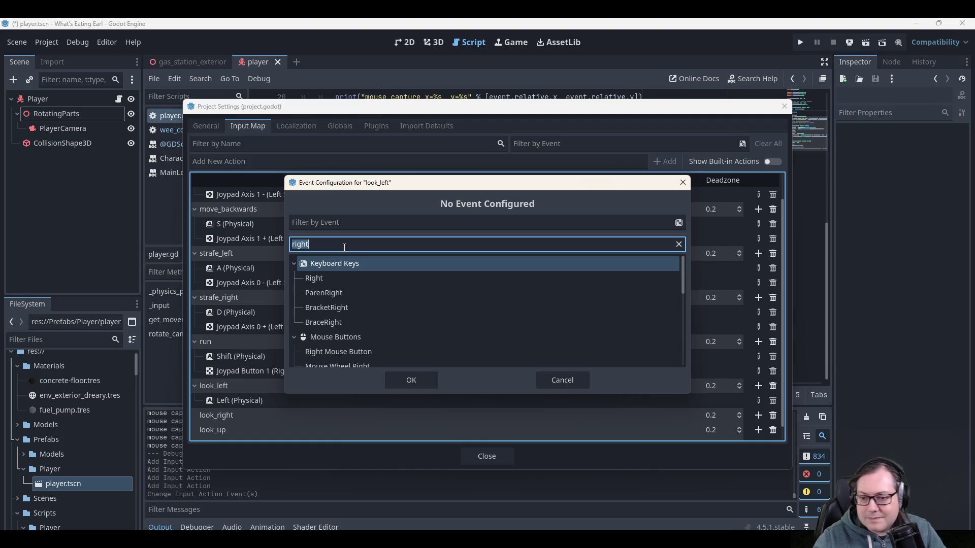
pyautogui.press('BackSpace')
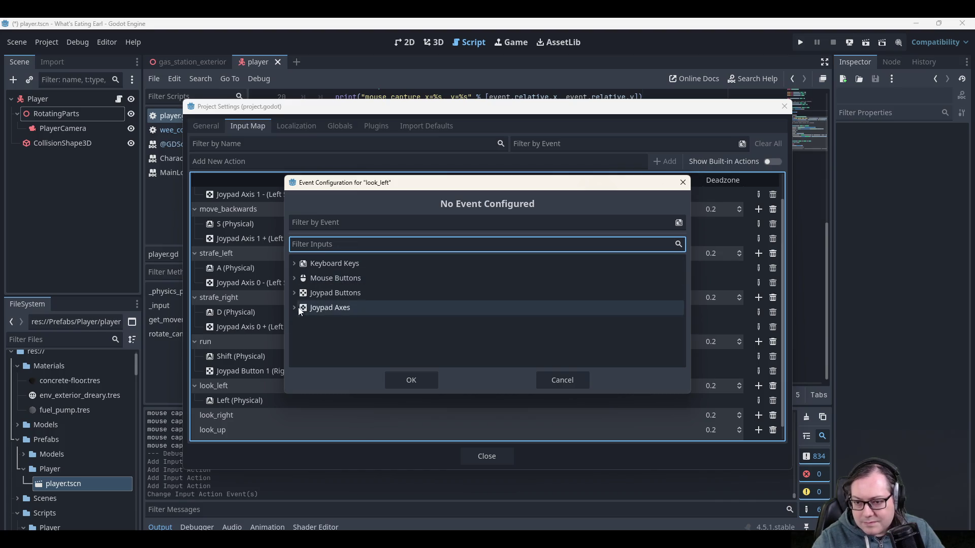
pyautogui.click(294, 307)
pyautogui.scroll(-1, 337, 337)
pyautogui.scroll(-1, 337, 337)
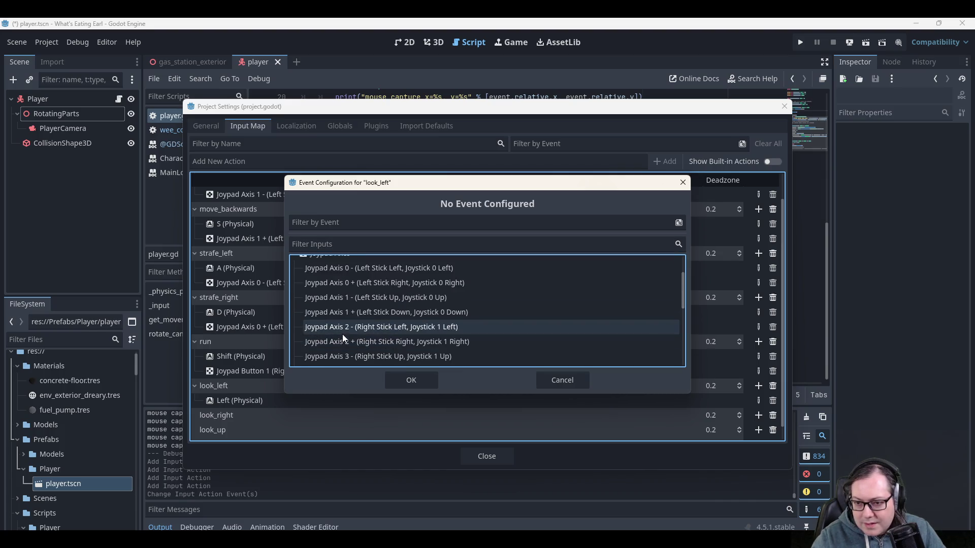
pyautogui.click(348, 328)
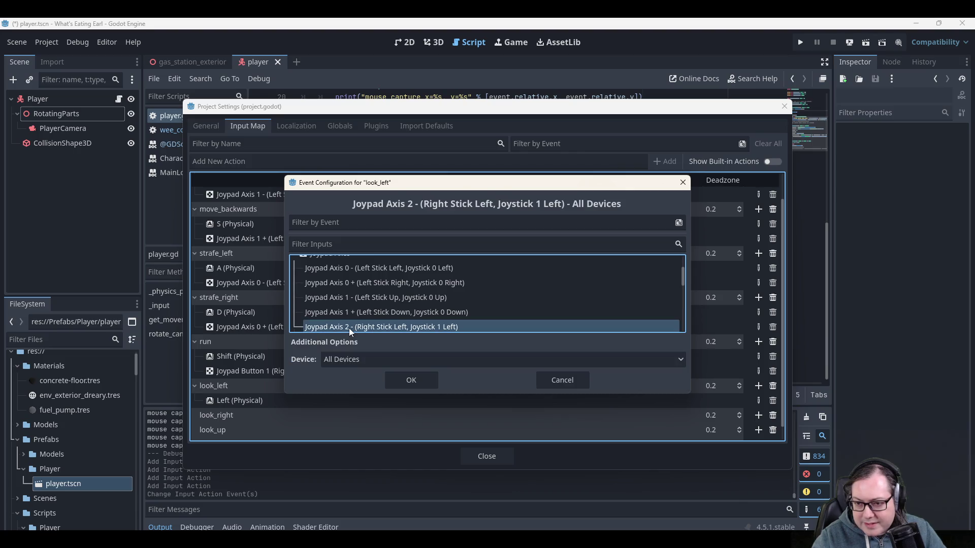
pyautogui.scroll(-1, 431, 309)
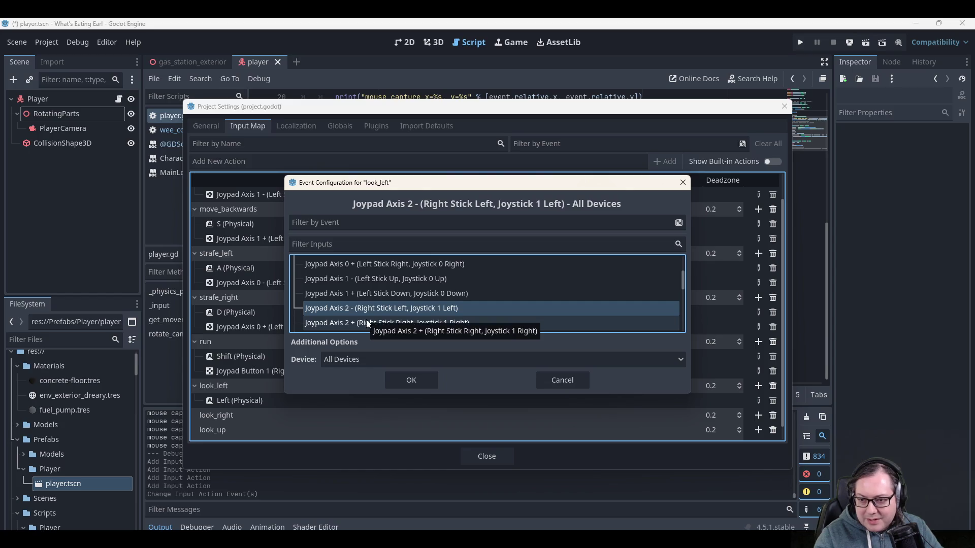
pyautogui.scroll(-1, 366, 304)
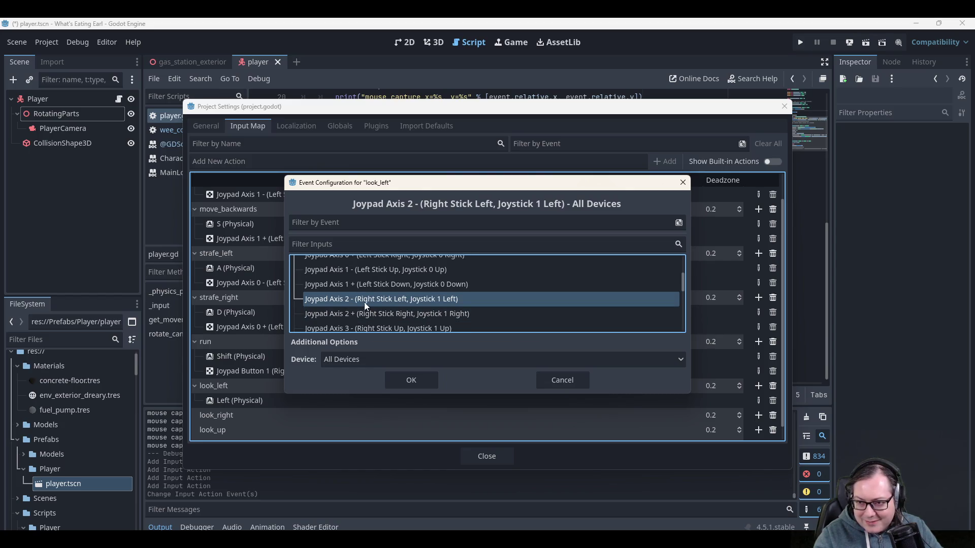
pyautogui.click(400, 380)
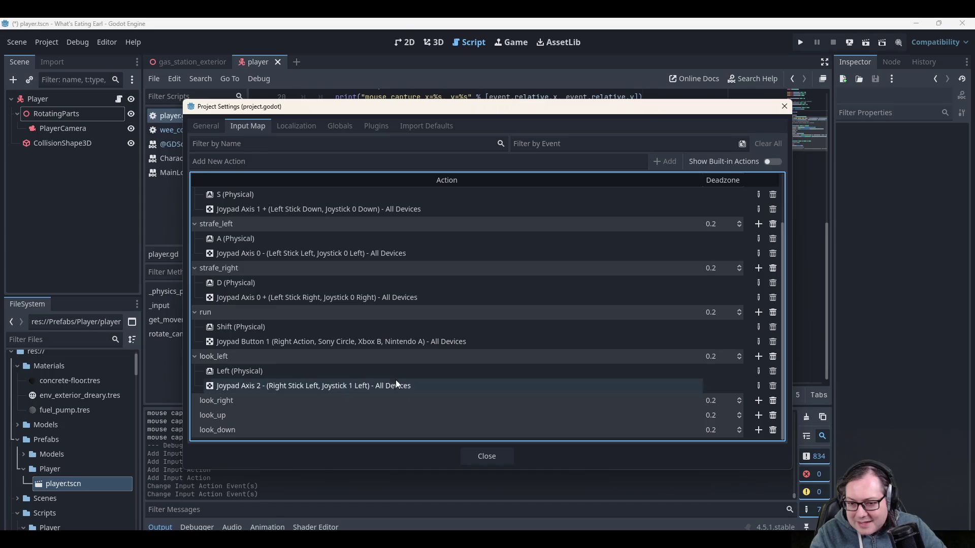
# Bind the Right arrow key to look_right.
pyautogui.click(759, 401)
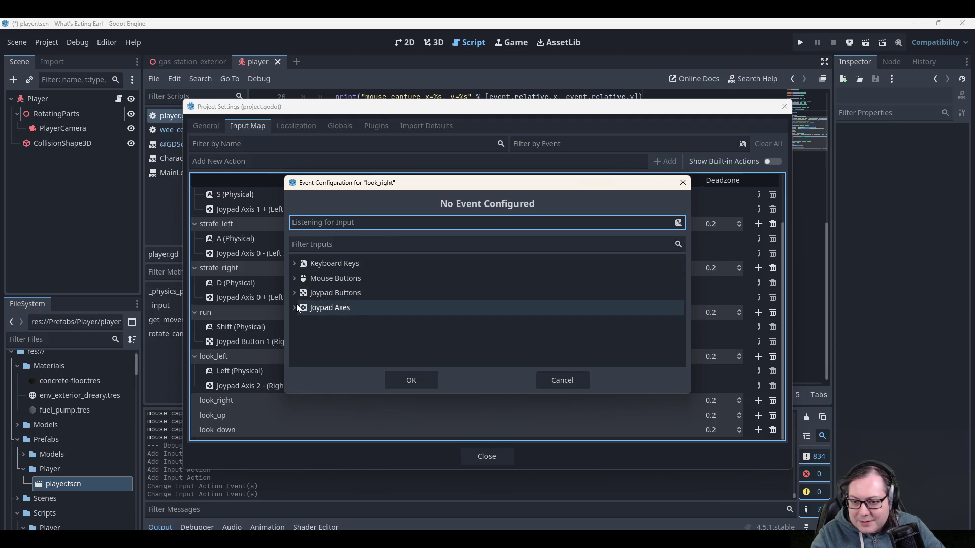
pyautogui.press('Right')
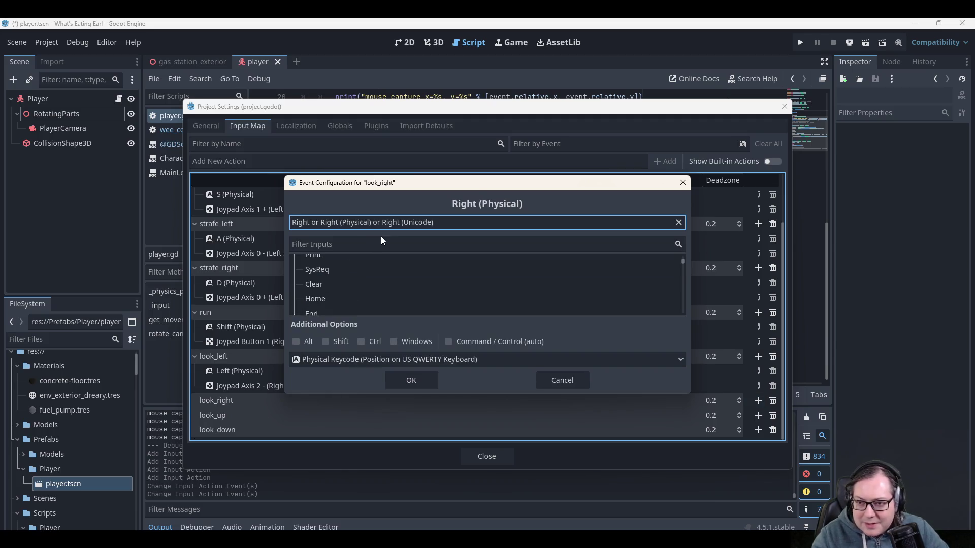
pyautogui.click(407, 376)
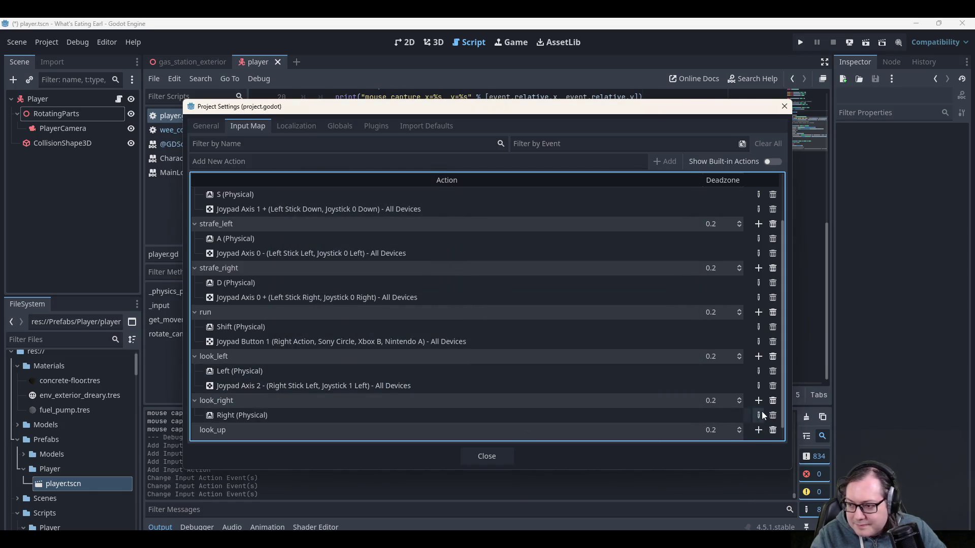
# Add Joypad Axis 2 + (Right Stick Right) as a second look_right binding.
pyautogui.click(759, 401)
pyautogui.click(293, 304)
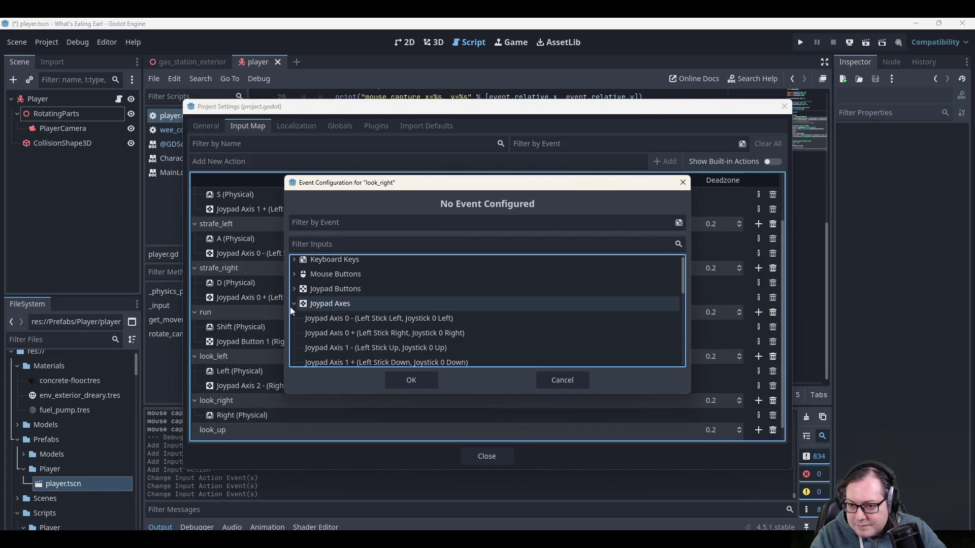
pyautogui.scroll(-3, 337, 345)
pyautogui.click(342, 351)
pyautogui.click(405, 379)
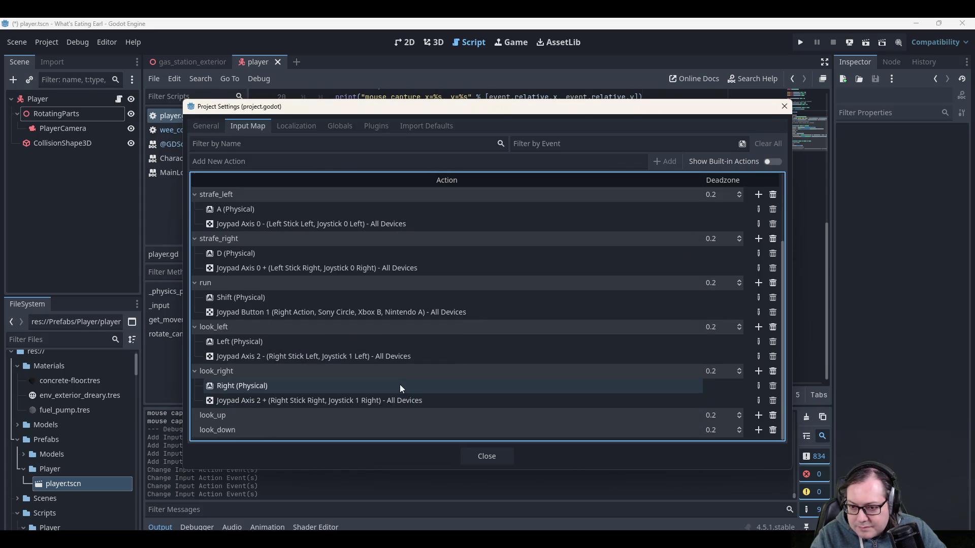
# Bind the Up arrow key to look_up.
pyautogui.click(758, 416)
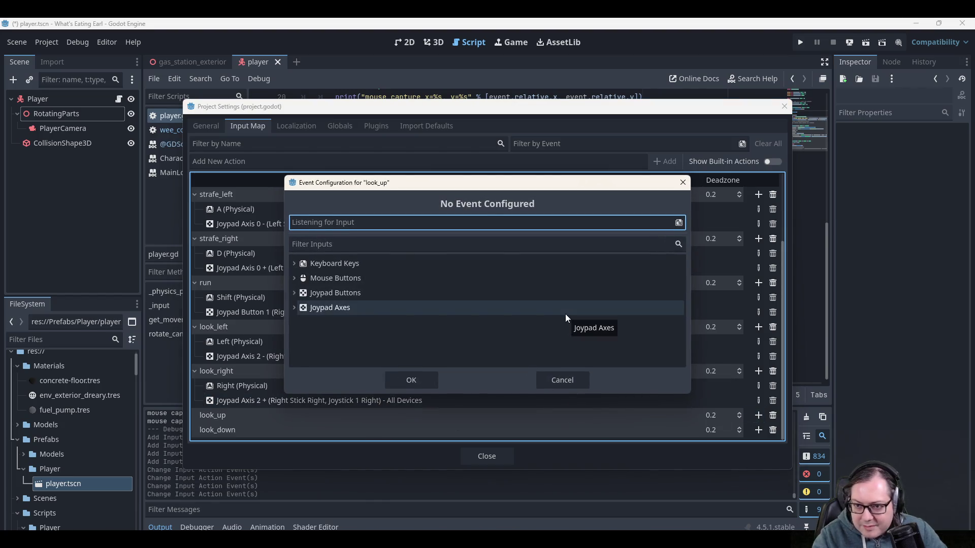
pyautogui.press('Up')
pyautogui.click(409, 383)
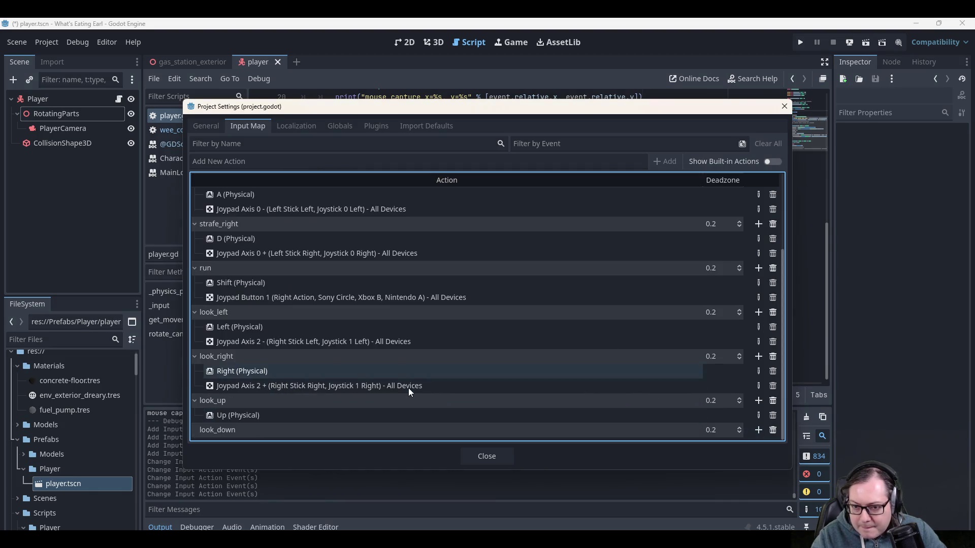
# Add Joypad Axis 3 - (Right Stick Up) to look_up and start binding Down to look_down.
pyautogui.click(758, 400)
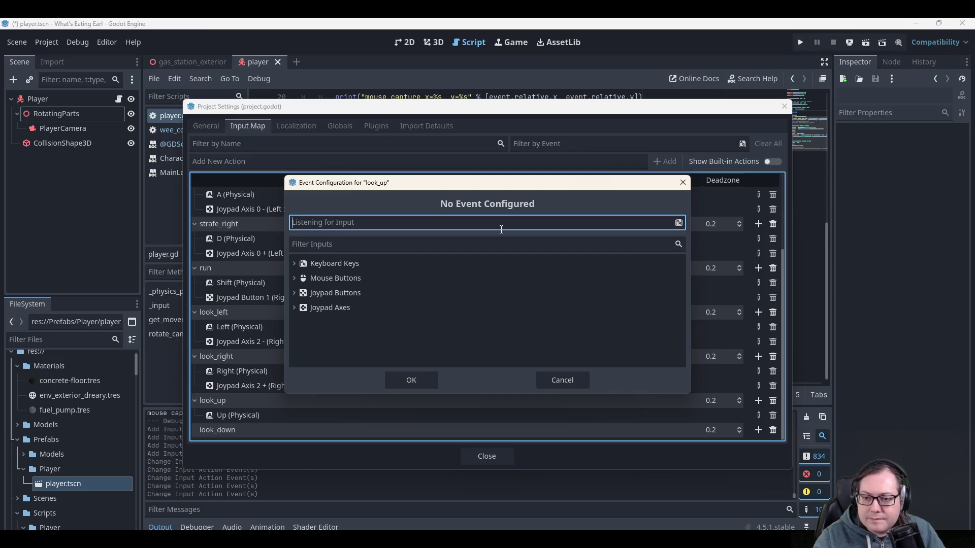
pyautogui.click(296, 307)
pyautogui.scroll(-3, 343, 326)
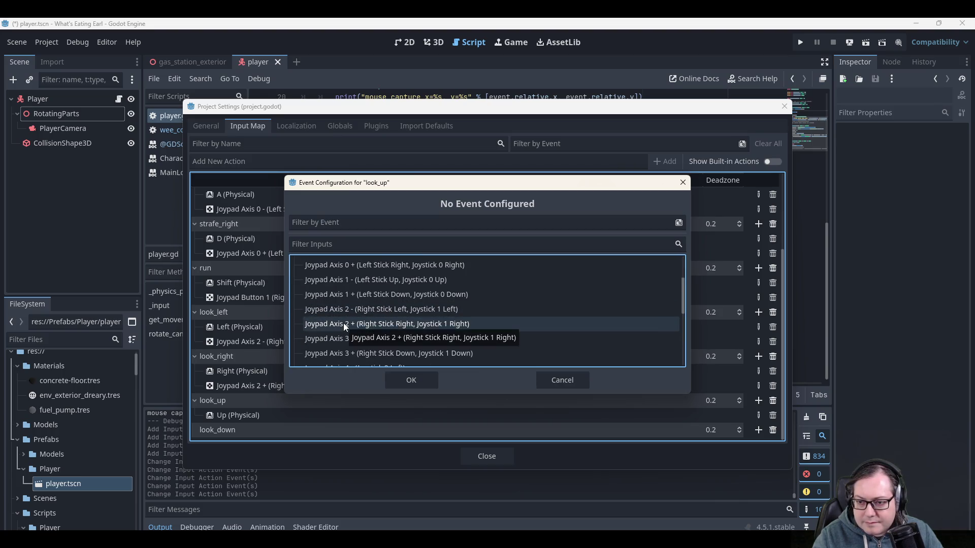
pyautogui.click(349, 338)
pyautogui.click(414, 379)
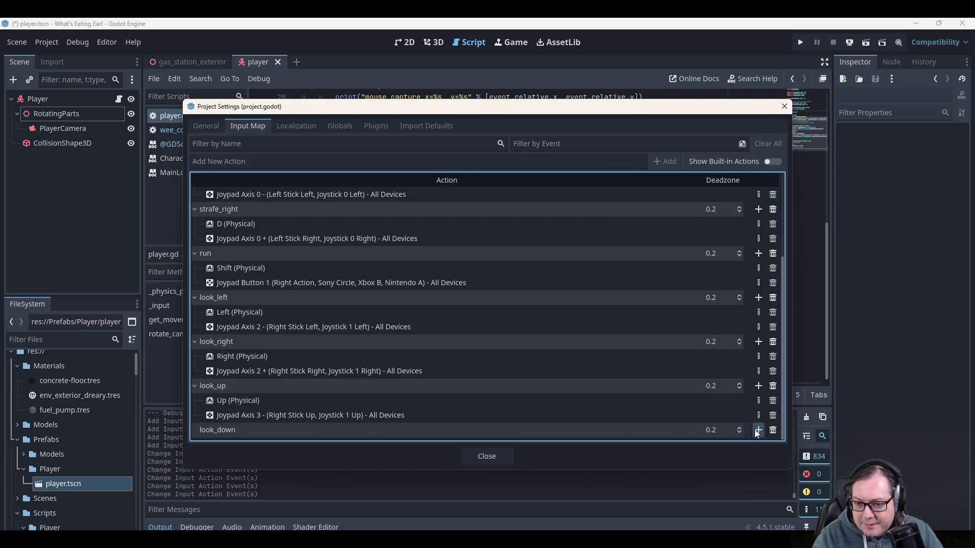
pyautogui.click(757, 430)
pyautogui.press('Down')
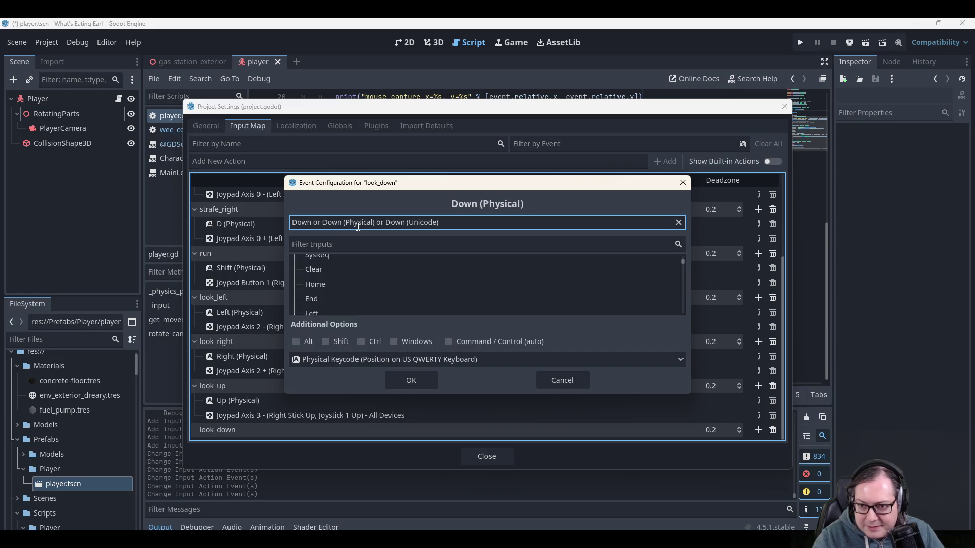
# Finish look_down's bindings (Down key, Joypad Axis 3 +), then close Project Settings and save.
pyautogui.click(427, 378)
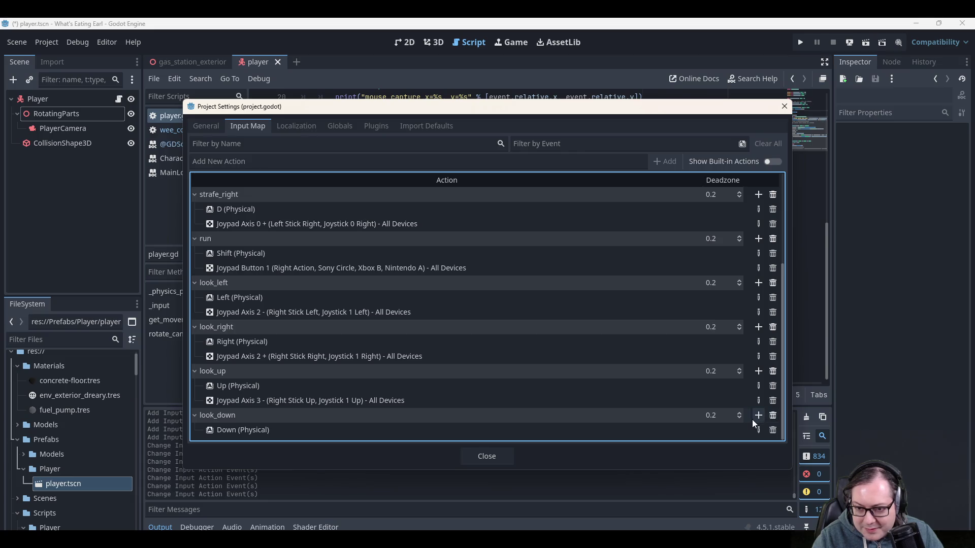
pyautogui.click(757, 416)
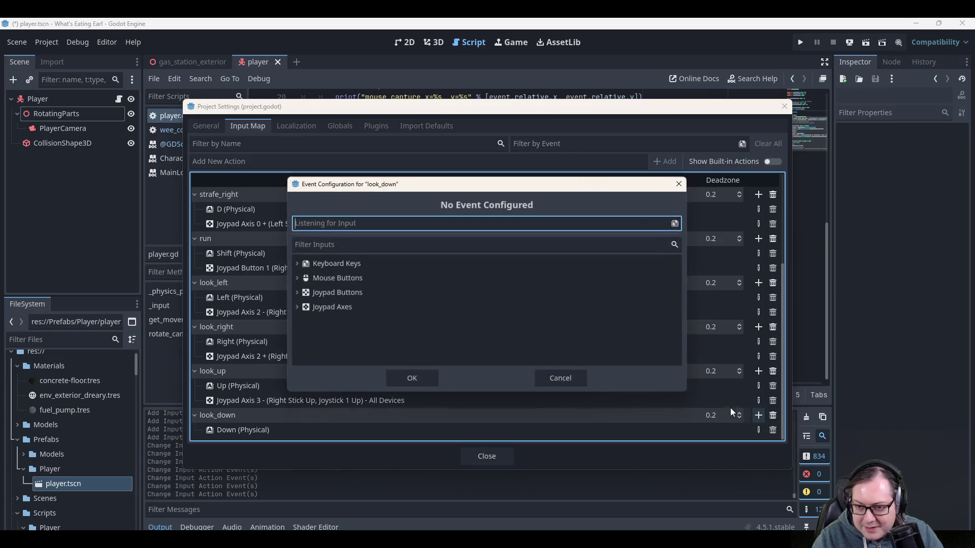
pyautogui.click(295, 304)
pyautogui.scroll(-3, 376, 356)
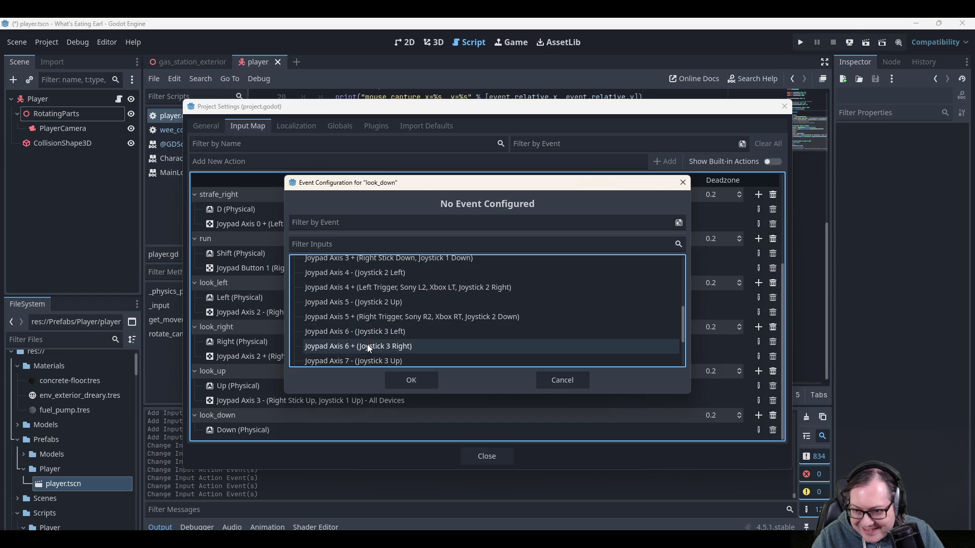
pyautogui.scroll(1, 369, 328)
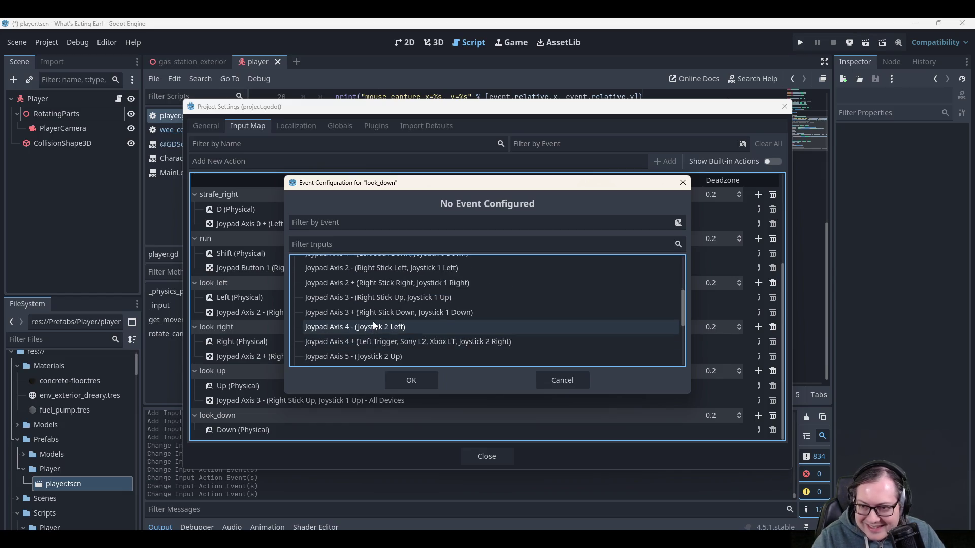
pyautogui.click(380, 312)
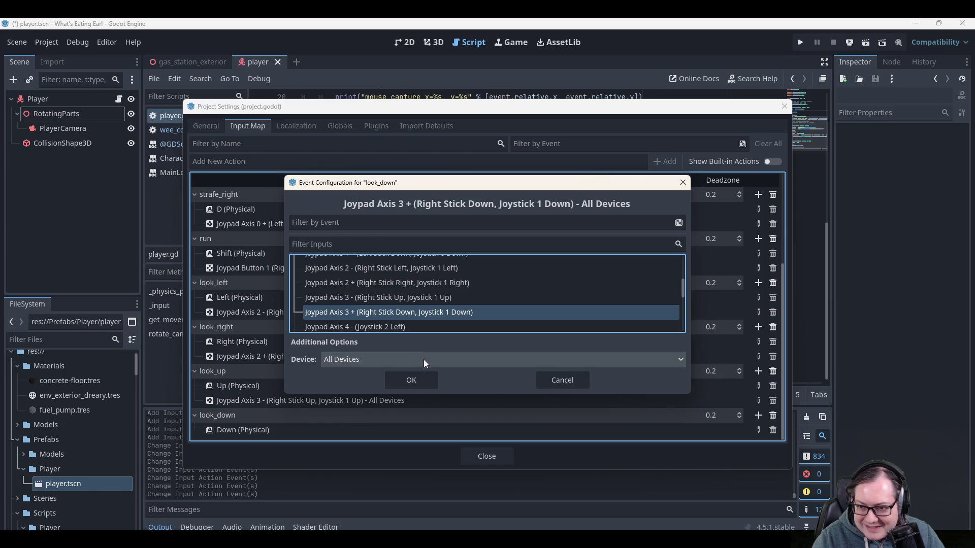
pyautogui.click(417, 382)
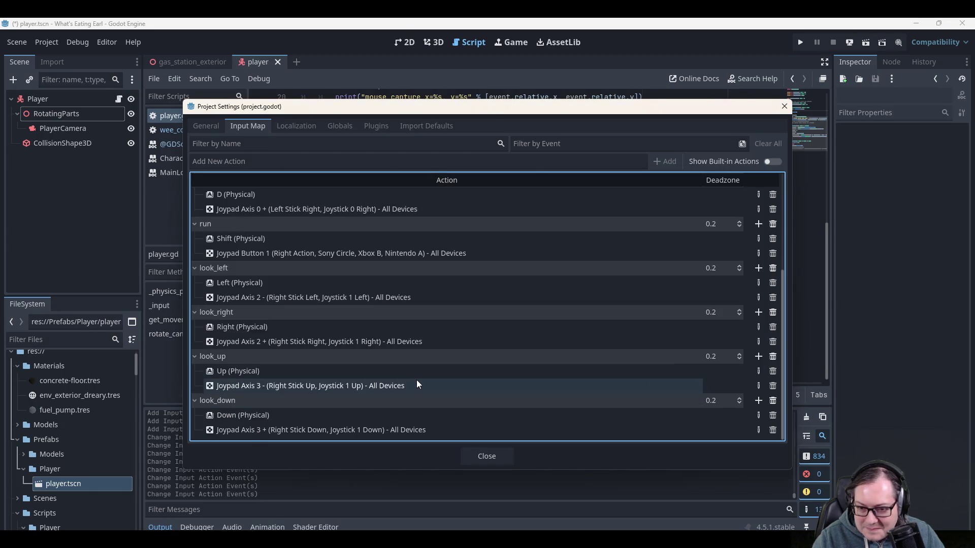
pyautogui.click(481, 455)
pyautogui.hotkey('ctrl', 's')
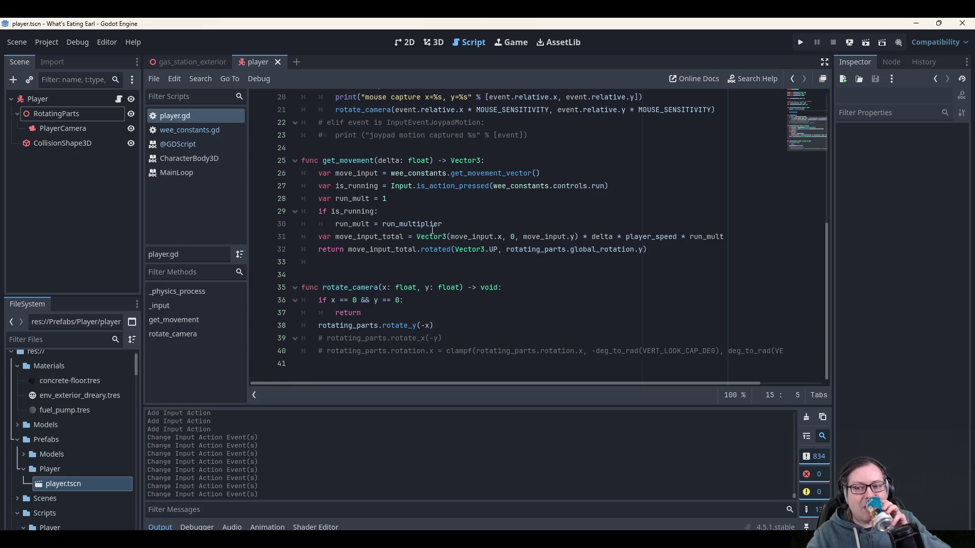
# Restore the process_look(delta) call in _physics_process with an undo.
pyautogui.scroll(6, 433, 225)
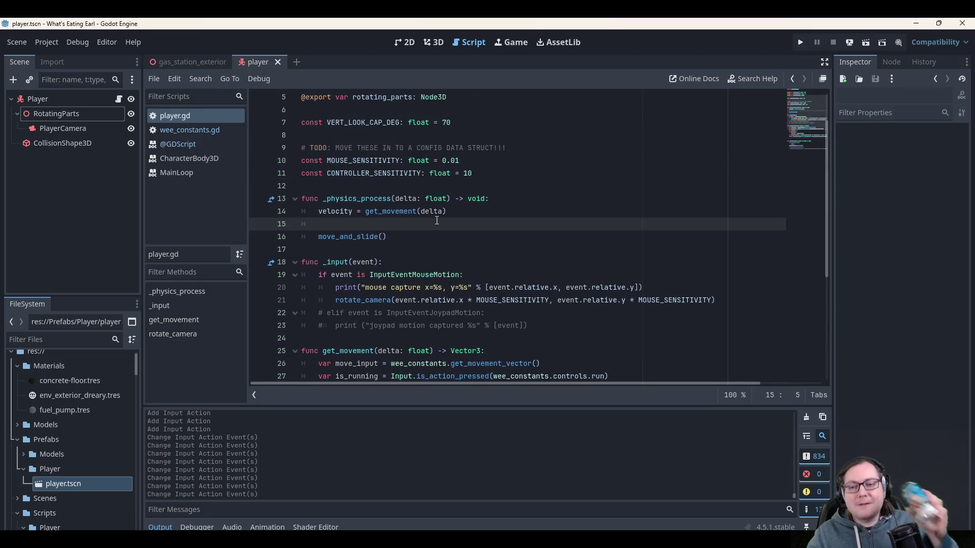
pyautogui.scroll(-2, 438, 257)
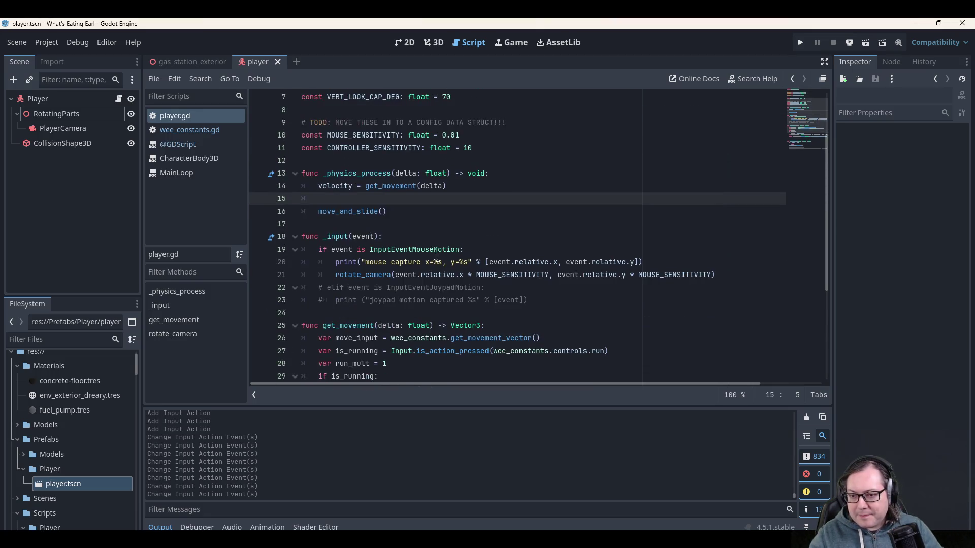
pyautogui.click(382, 276)
pyautogui.hotkey('ctrl', 'z')
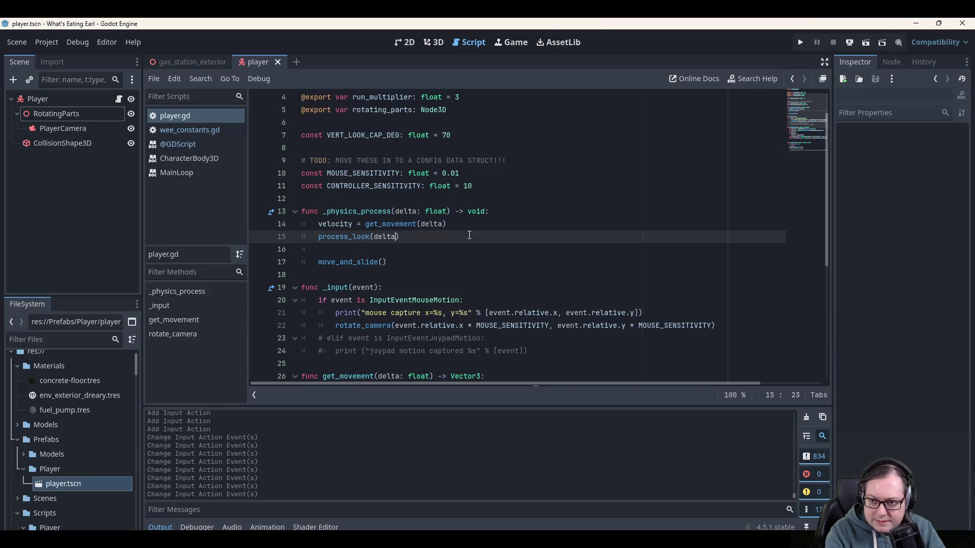
# Draft a process_look(delta: float) -> void declaration after get_movement, then remove it.
pyautogui.doubleClick(349, 238)
pyautogui.scroll(-3, 364, 325)
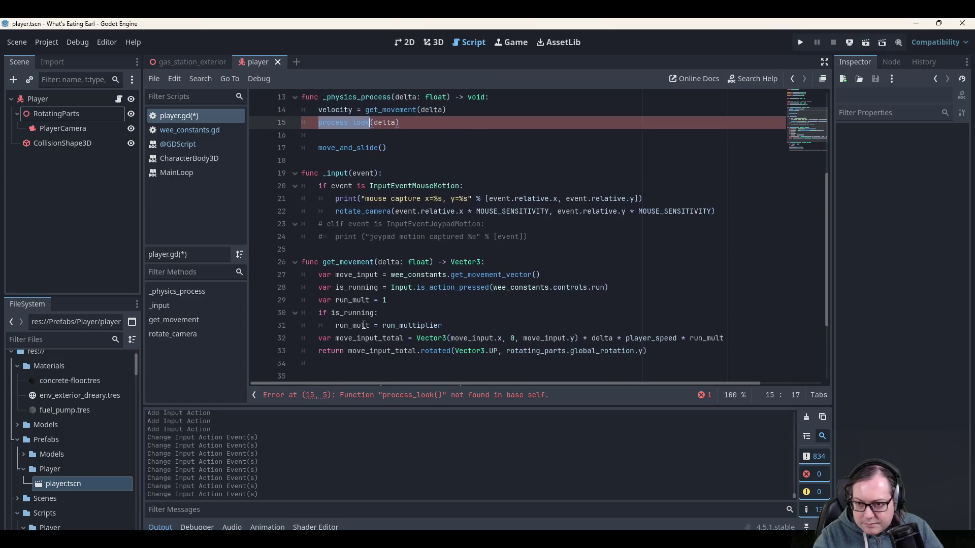
pyautogui.scroll(-2, 363, 325)
pyautogui.click(366, 287)
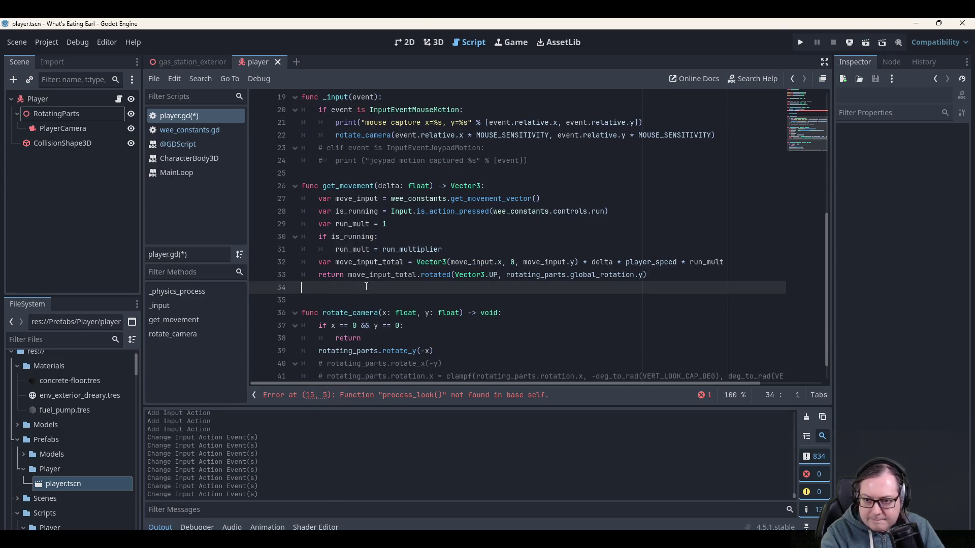
pyautogui.press('Return')
pyautogui.write('func process_look(')
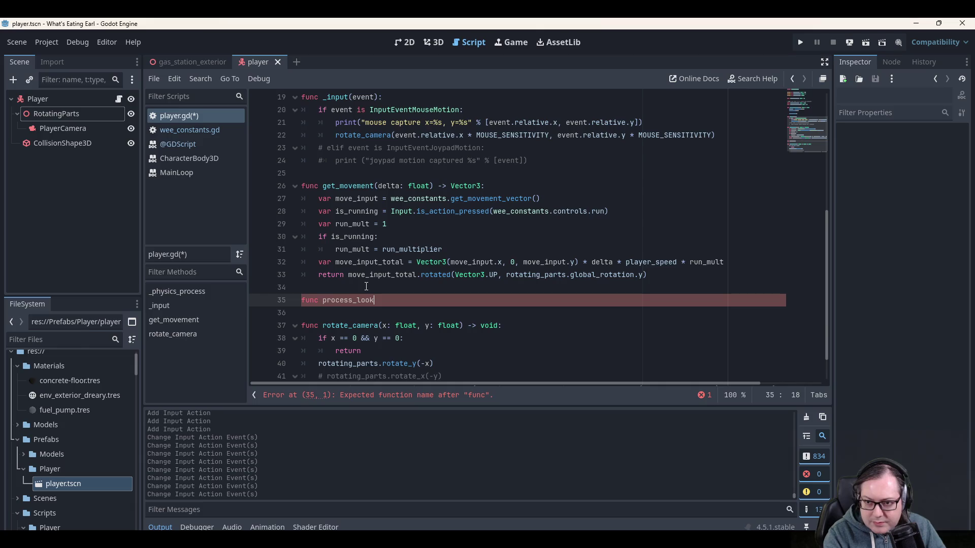
pyautogui.write('delta: float) -> ')
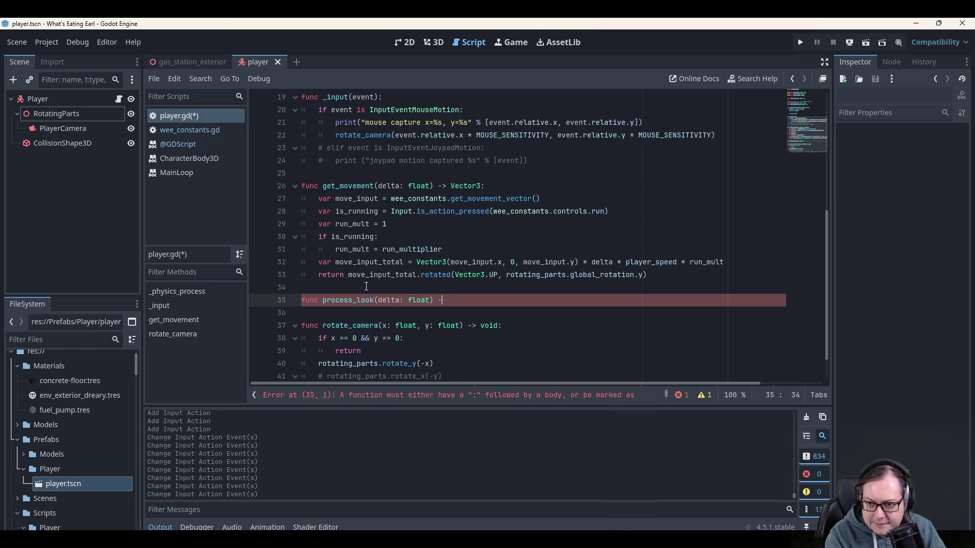
pyautogui.write('void')
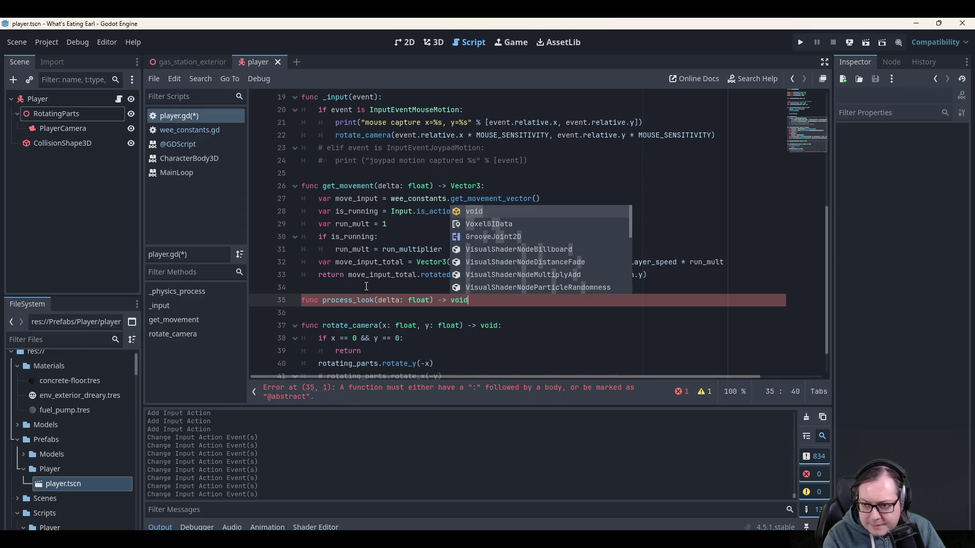
pyautogui.press('Escape')
pyautogui.hotkey('shift', 'Home')
pyautogui.hotkey('ctrl', 'c')
pyautogui.press('BackSpace')
pyautogui.press('BackSpace')
pyautogui.press('BackSpace')
pyautogui.press('Down')
pyautogui.press('Down')
pyautogui.press('Down')
pyautogui.press('Up')
pyautogui.press('Up')
pyautogui.press('Up')
pyautogui.press('Up')
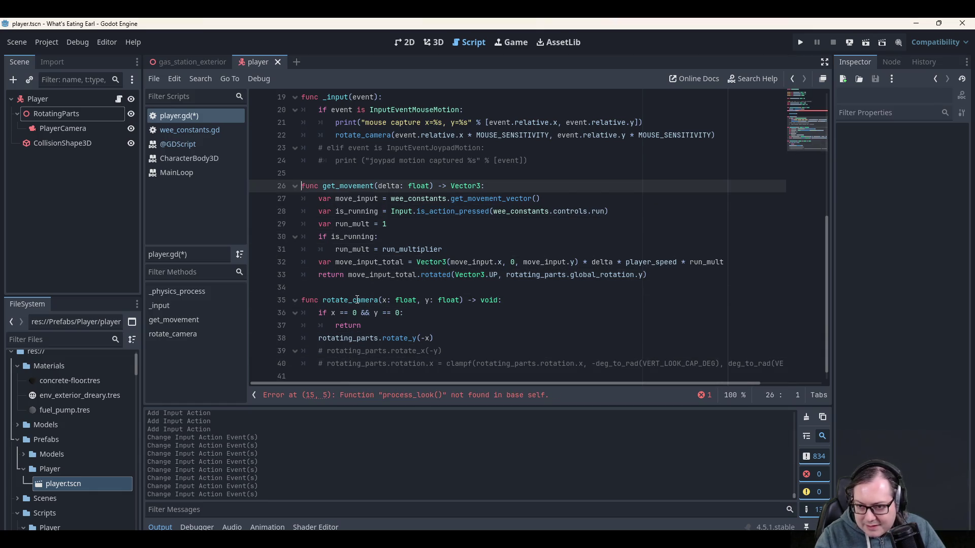
# Insert the process_look(delta: float) -> void: declaration above rotate_camera with an indented body line.
pyautogui.click(356, 300)
pyautogui.doubleClick(350, 300)
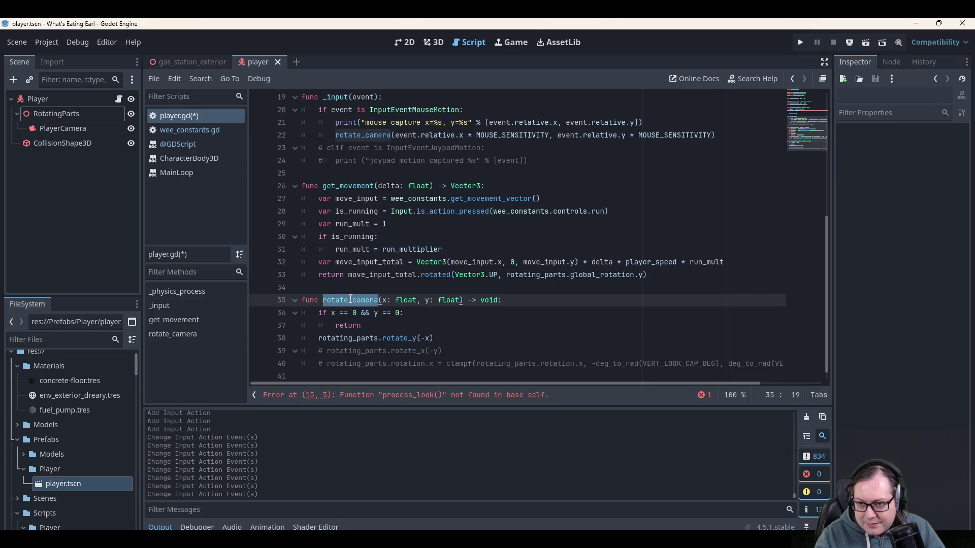
pyautogui.click(349, 292)
pyautogui.press('Up')
pyautogui.press('End')
pyautogui.press('Return')
pyautogui.press('Return')
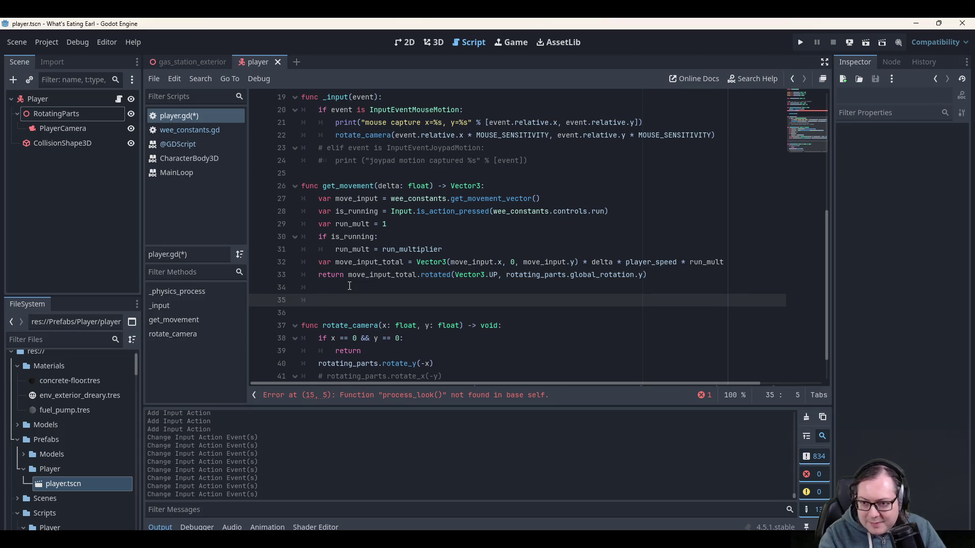
pyautogui.hotkey('ctrl', 'v')
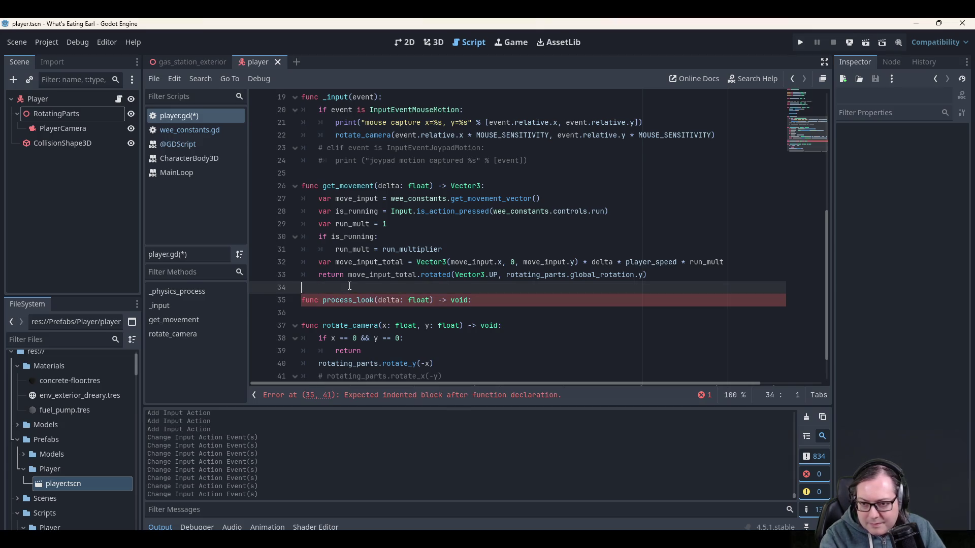
pyautogui.hotkey('ctrl', 'End')
pyautogui.press('Up')
pyautogui.press('Up')
pyautogui.press('Up')
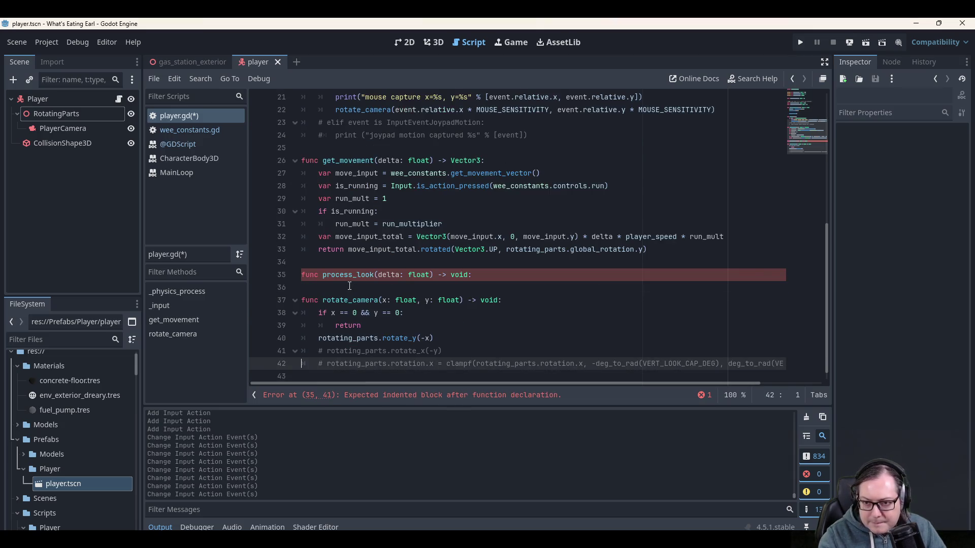
pyautogui.press('End')
pyautogui.write(':')
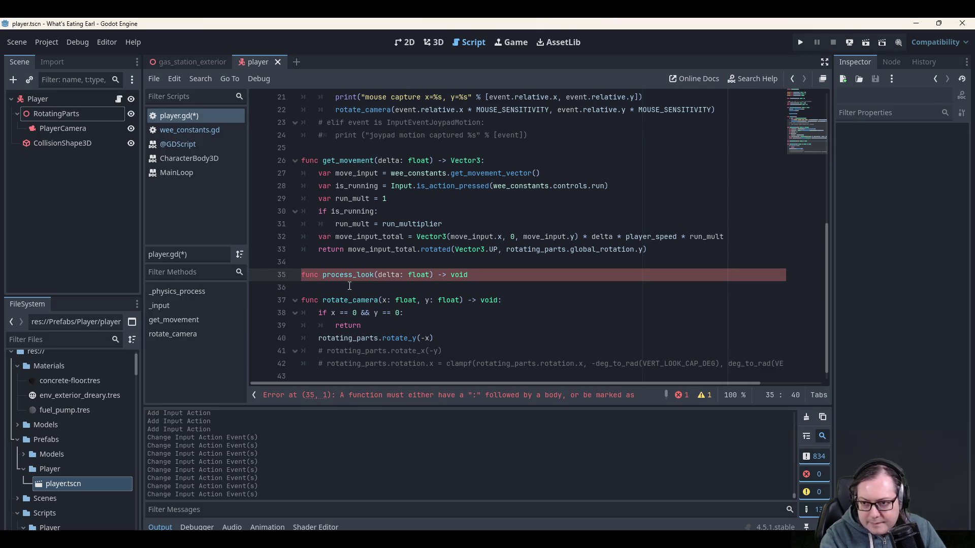
pyautogui.press('Return')
pyautogui.press('BackSpace')
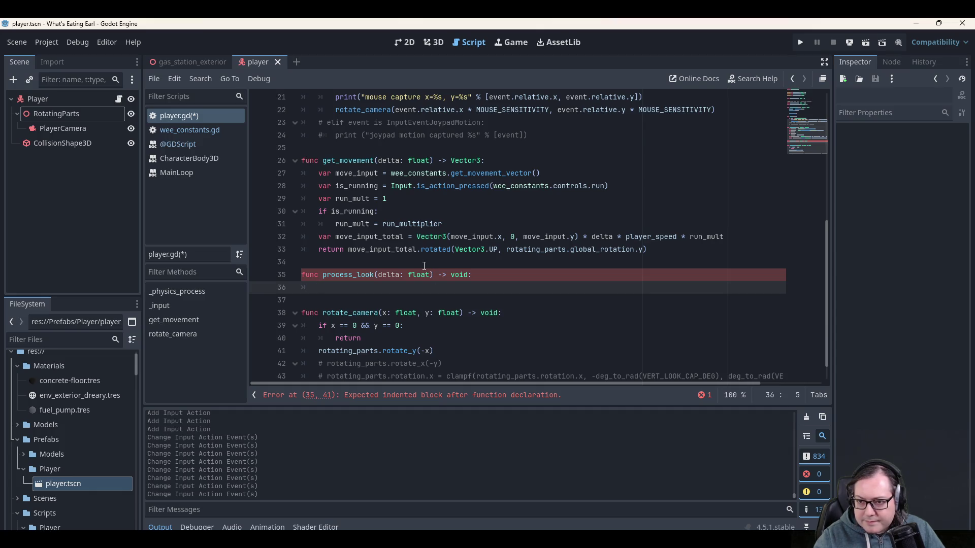
pyautogui.keyDown('ctrl'); pyautogui.click(470, 173); pyautogui.keyUp('ctrl')
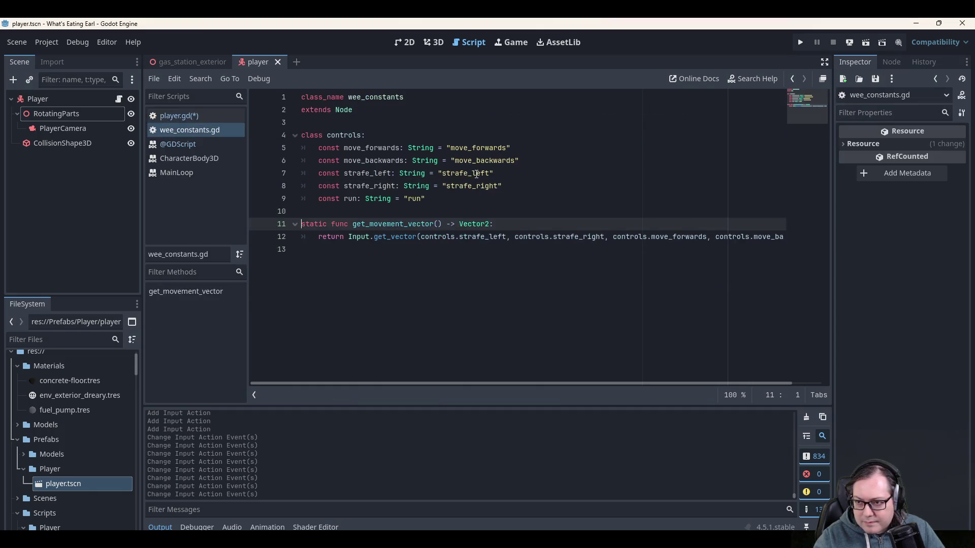
# Add static func get_look_vector() -> Vector2 returning Input.get_vector() below get_movement_vector.
pyautogui.click(393, 249)
pyautogui.press('Return')
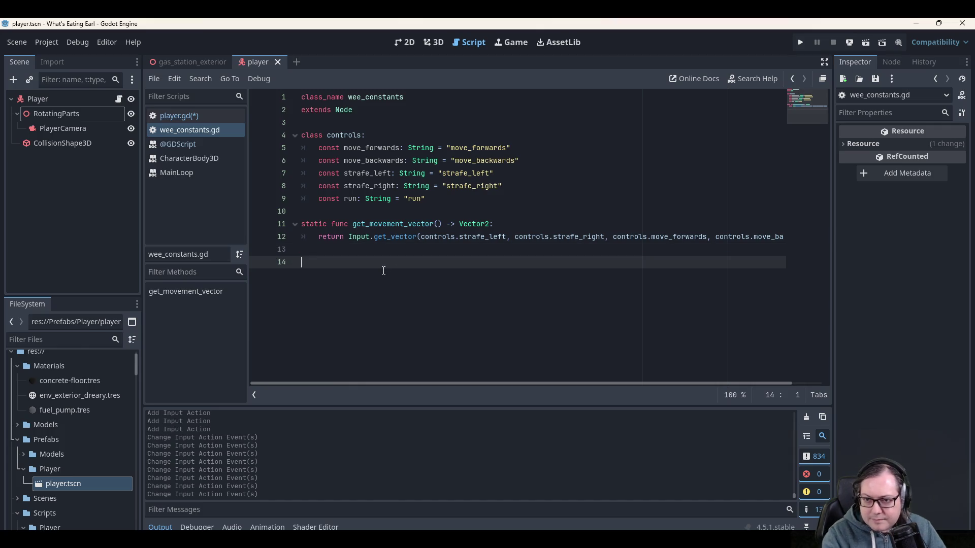
pyautogui.write('static func g')
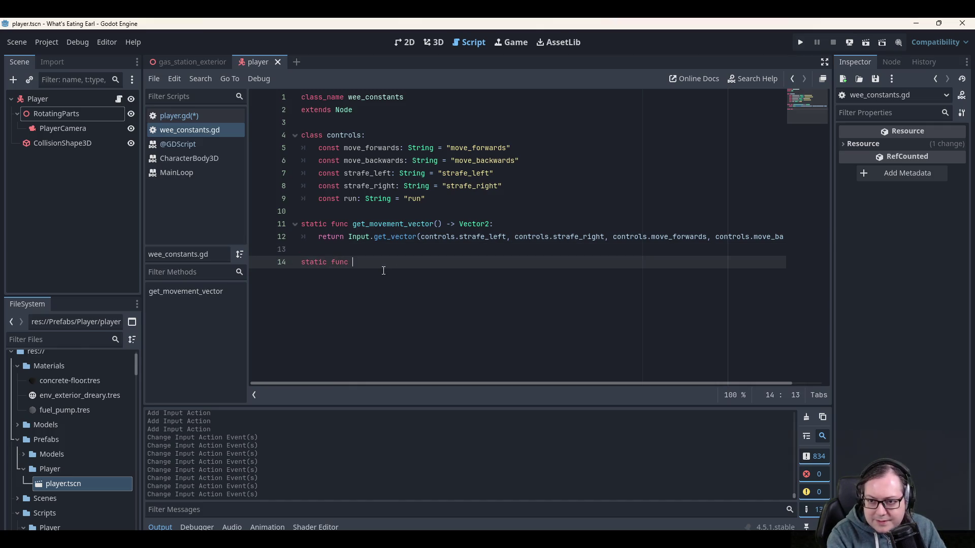
pyautogui.write('et-')
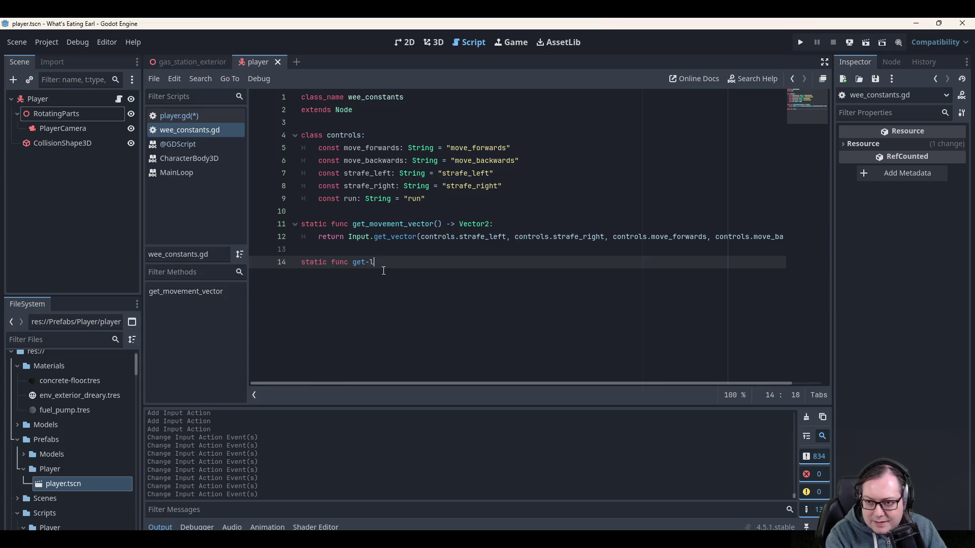
pyautogui.press('BackSpace')
pyautogui.write('_loo')
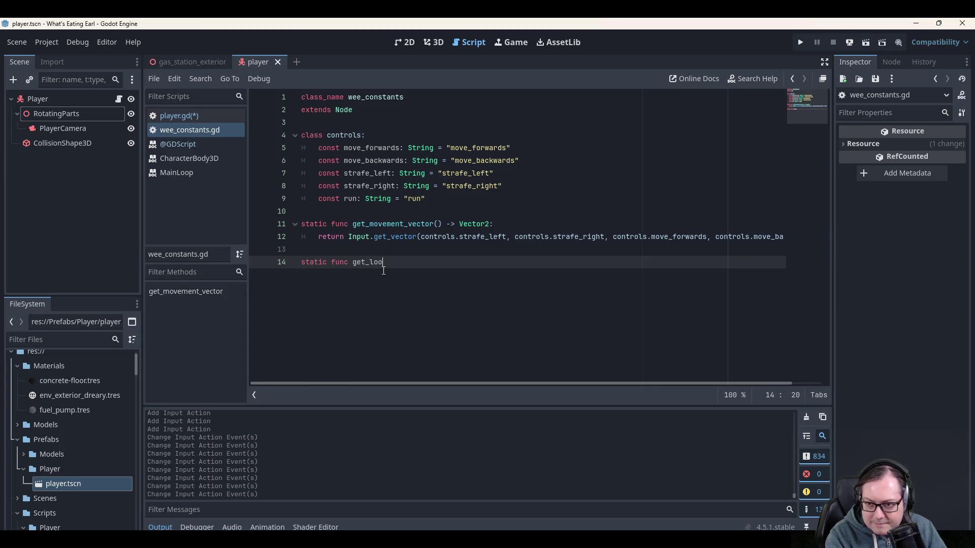
pyautogui.write('k_vector() -> Vec')
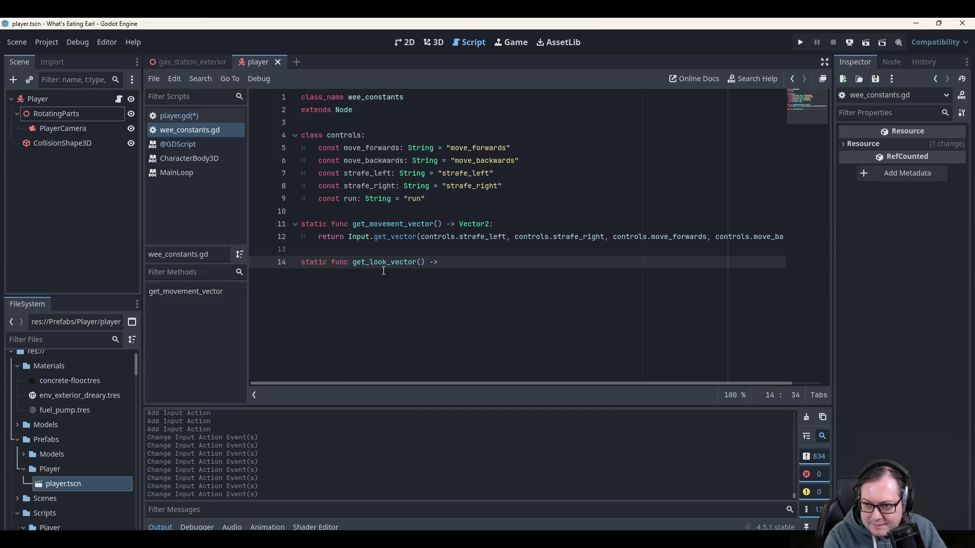
pyautogui.write('tor2:')
pyautogui.press('Return')
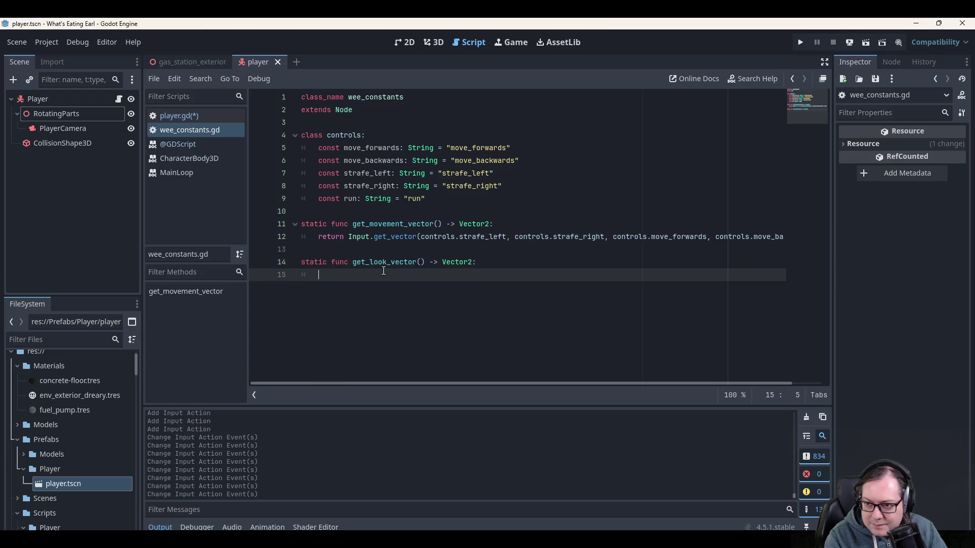
pyautogui.write('return Input.get_vec')
pyautogui.press('Return')
pyautogui.press('Escape')
# Start a const look_up line in the controls constants, above run.
pyautogui.press('Up')
pyautogui.press('Up')
pyautogui.press('Up')
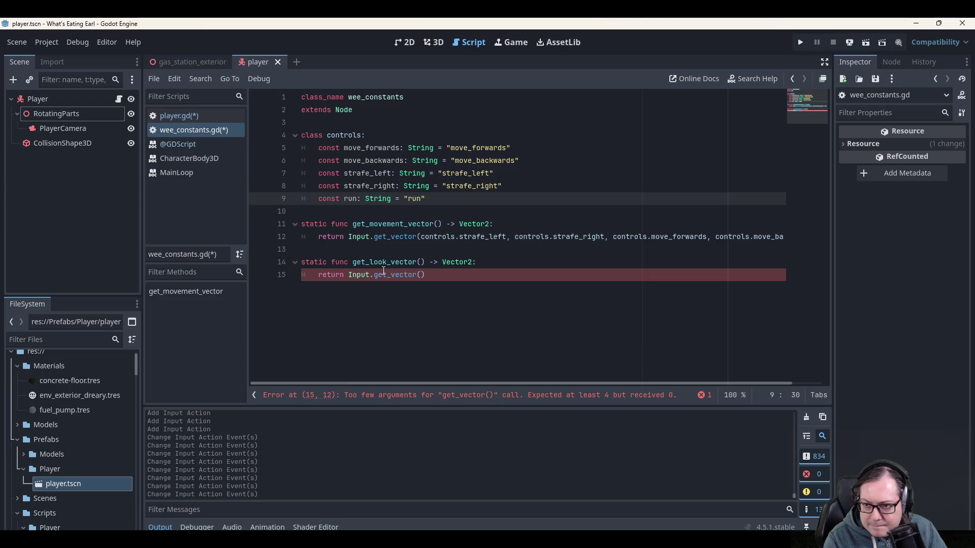
pyautogui.press('Return')
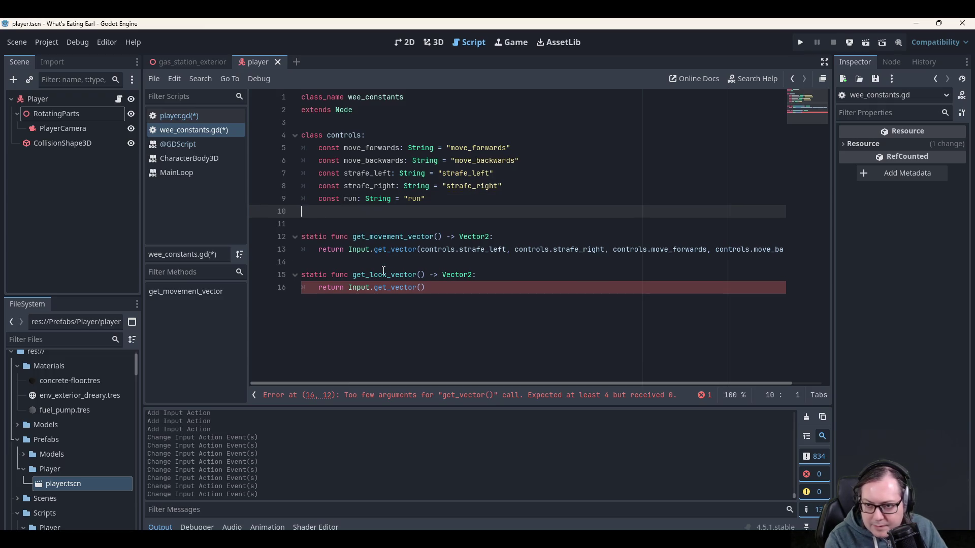
pyautogui.hotkey('ctrl', 'z')
pyautogui.press('Up')
pyautogui.press('End')
pyautogui.press('Return')
pyautogui.write('onst look_up')
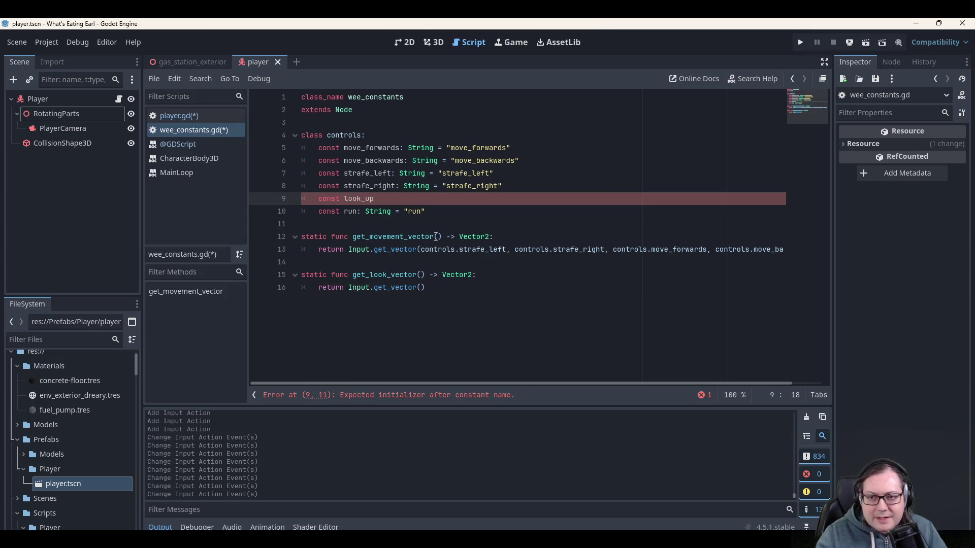
pyautogui.click(58, 41)
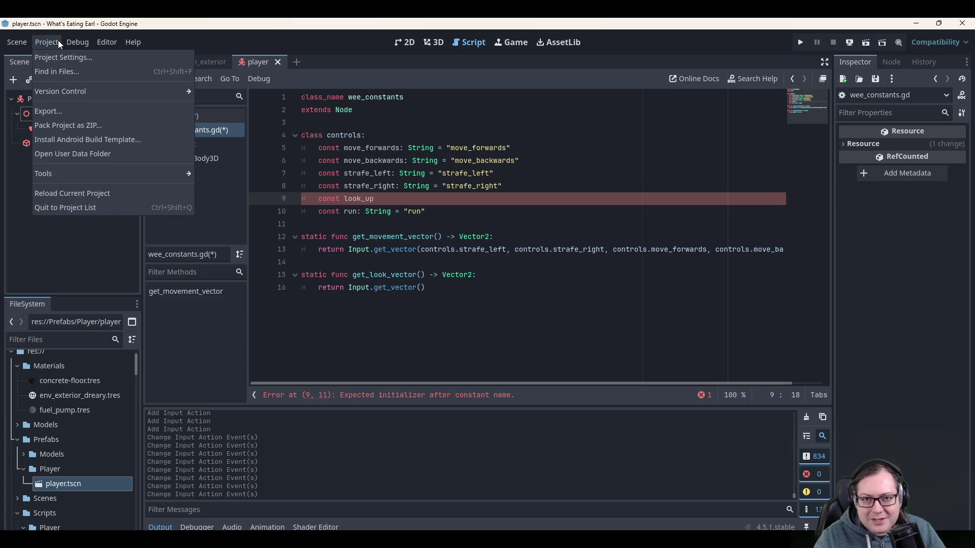
# Check the input action names, finish const look_up: String = "look_up", and duplicate the line three times.
pyautogui.click(59, 56)
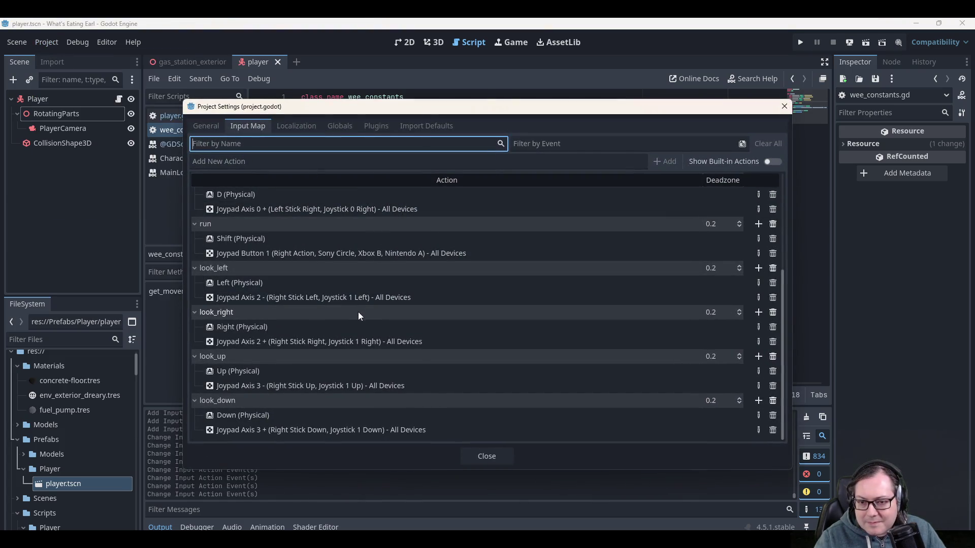
pyautogui.click(778, 111)
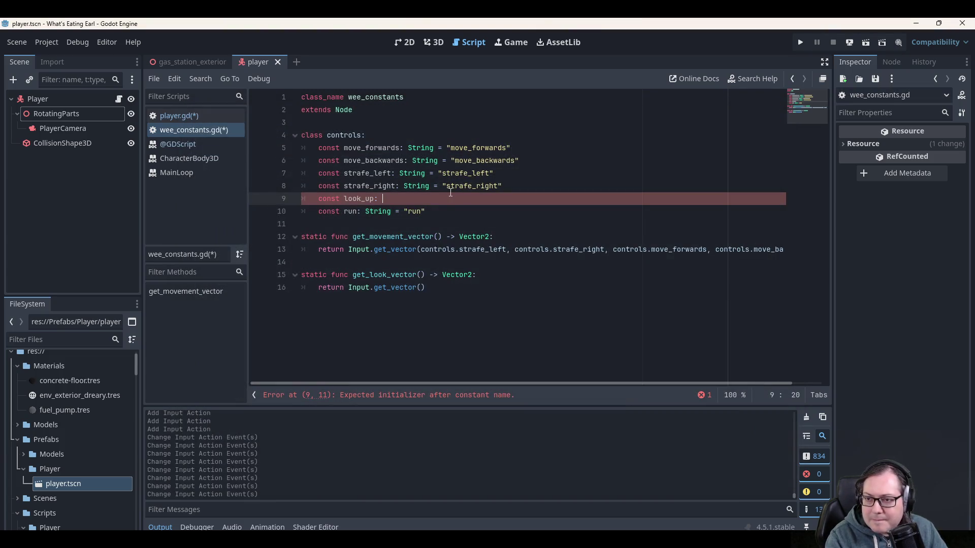
pyautogui.write('String = ')
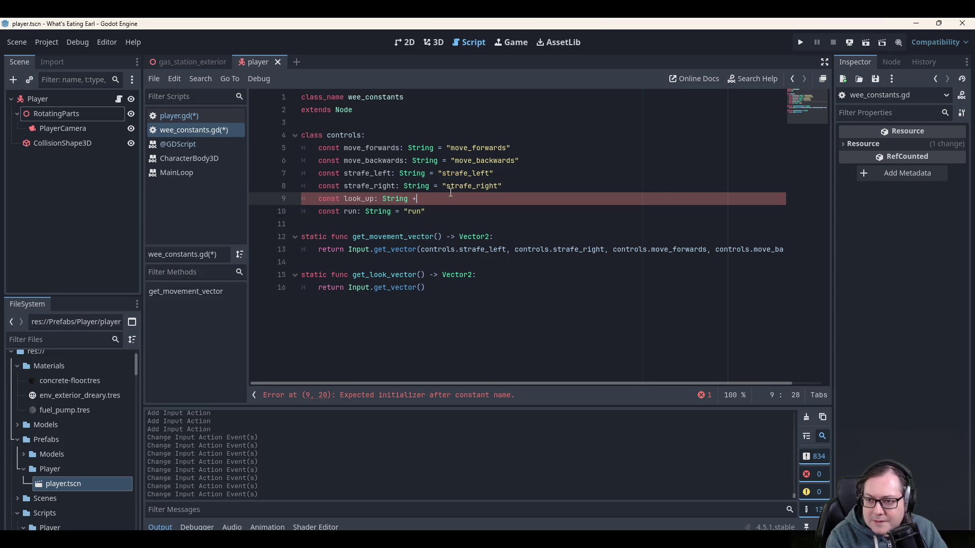
pyautogui.write('"look')
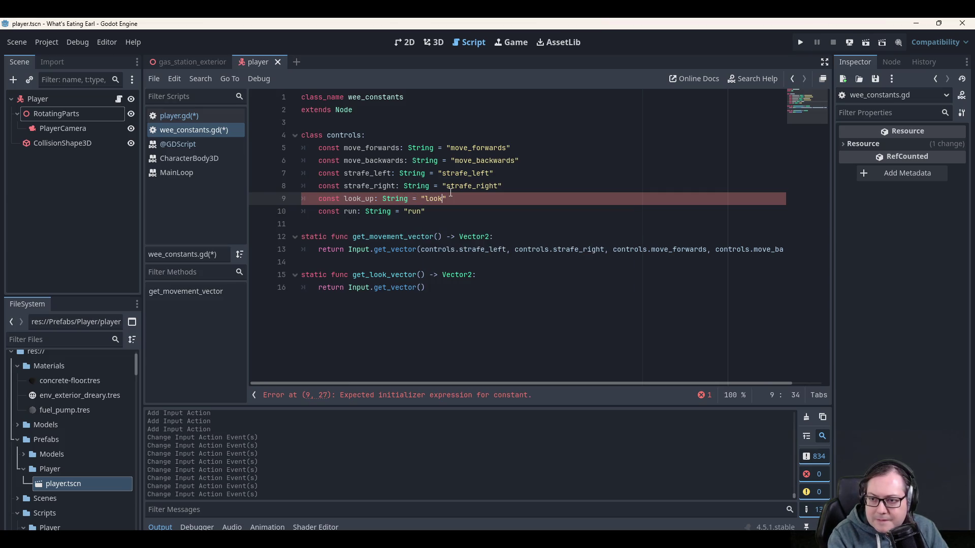
pyautogui.write('_up')
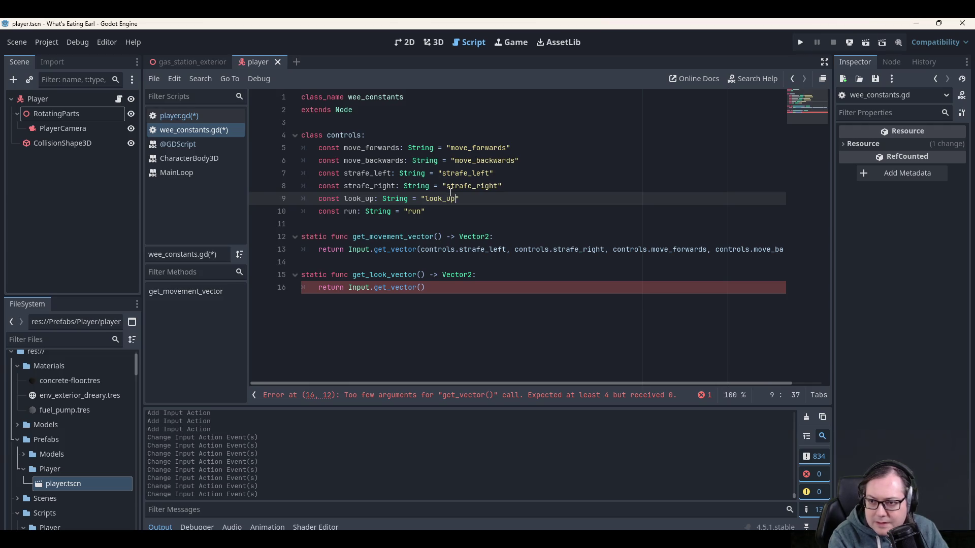
pyautogui.hotkey('shift', 'Home')
pyautogui.hotkey('ctrl', 'c')
pyautogui.press('End')
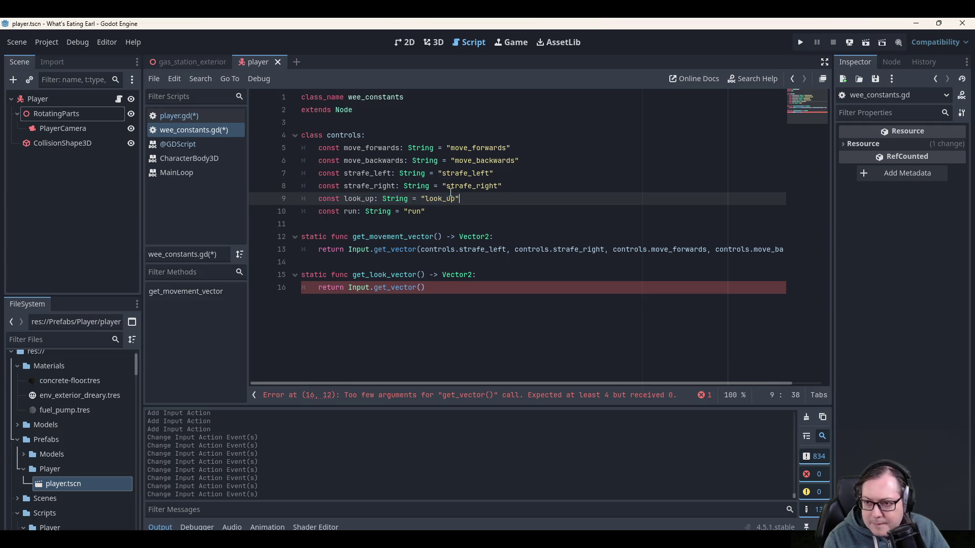
pyautogui.press('Return')
pyautogui.hotkey('ctrl', 'v')
pyautogui.press('Return')
pyautogui.hotkey('ctrl', 'v')
pyautogui.press('Return')
pyautogui.hotkey('ctrl', 'v')
pyautogui.press('Up')
pyautogui.press('Up')
# Rename the copies to look_down, look_left and look_right, setting look_down's value to "look_down".
pyautogui.press('Left')
pyautogui.press('BackSpace')
pyautogui.press('BackSpace')
pyautogui.write('down')
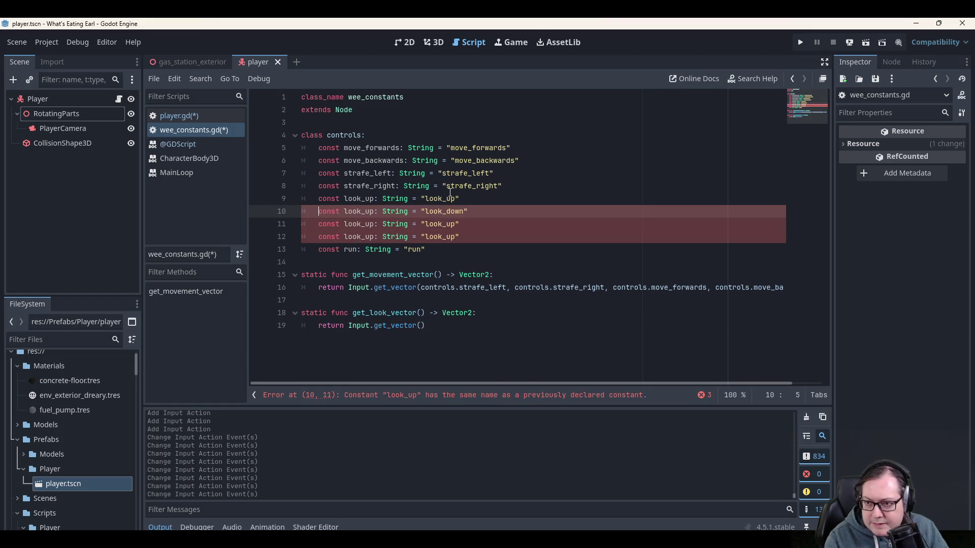
pyautogui.press('BackSpace')
pyautogui.press('BackSpace')
pyautogui.write('down')
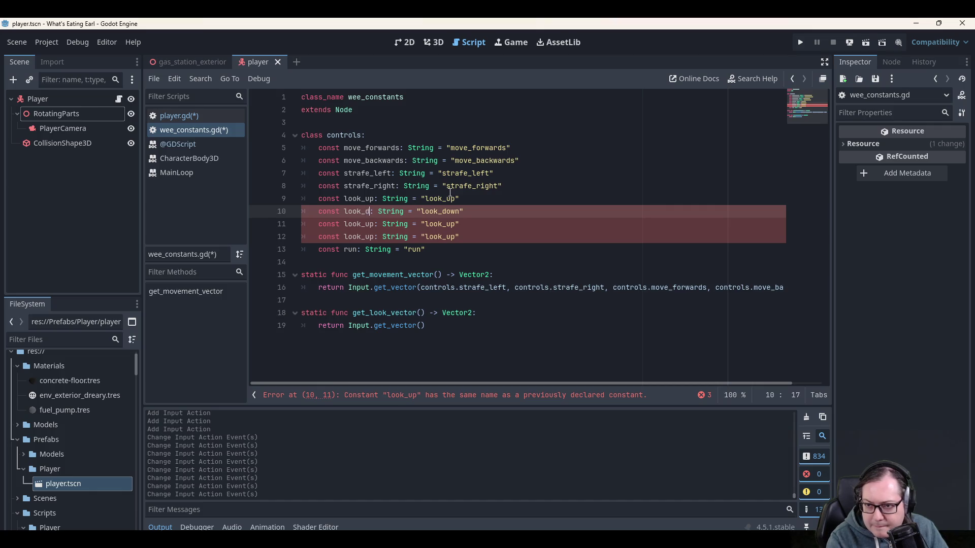
pyautogui.press('Down')
pyautogui.press('Left')
pyautogui.press('BackSpace')
pyautogui.press('BackSpace')
pyautogui.write('left')
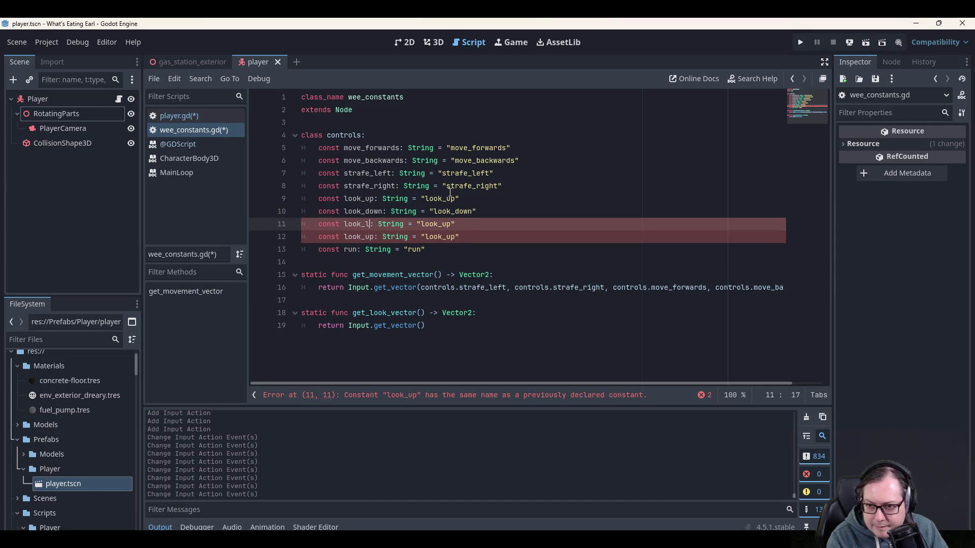
pyautogui.press('Down')
pyautogui.press('Left')
pyautogui.press('Left')
pyautogui.press('BackSpace')
pyautogui.press('BackSpace')
pyautogui.write('right')
# Change the look_right and look_left constants' string values to match their names.
pyautogui.press('End')
pyautogui.press('Left')
pyautogui.press('BackSpace')
pyautogui.press('BackSpace')
pyautogui.write('right')
pyautogui.press('Up')
pyautogui.press('BackSpace')
pyautogui.press('BackSpace')
pyautogui.write('lef')
pyautogui.press('Down')
pyautogui.press('Down')
pyautogui.press('Down')
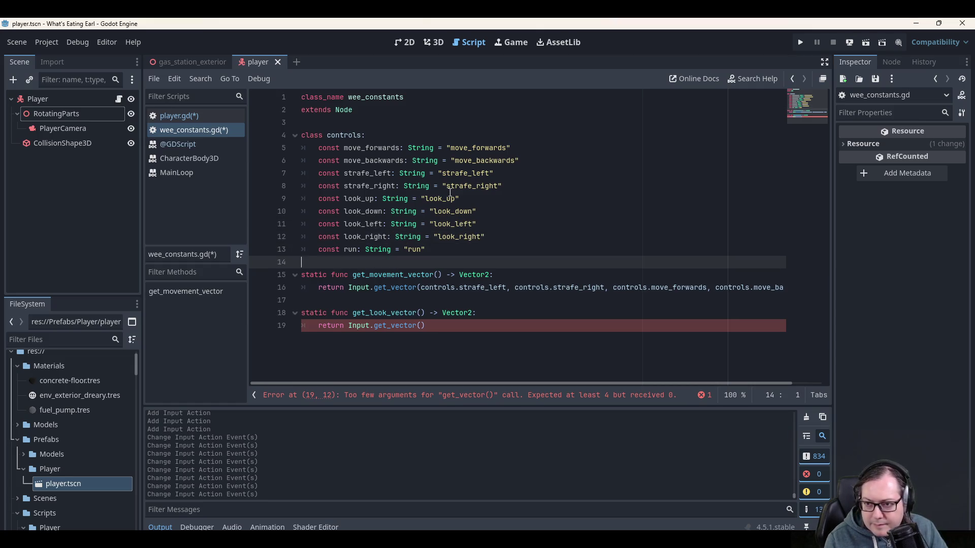
# Fill in controls.look_left and controls.look_right as the first two get_vector arguments.
pyautogui.write('controls.l')
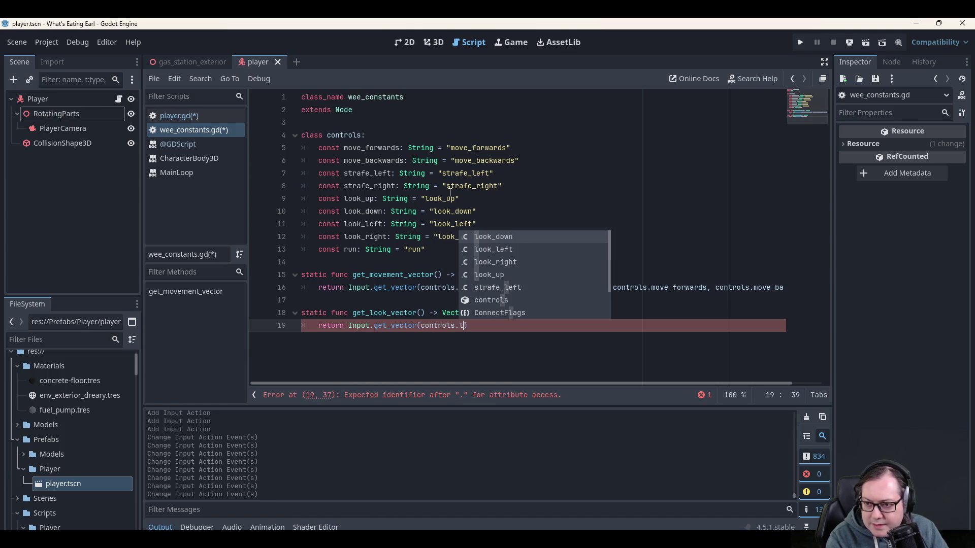
pyautogui.press('Right')
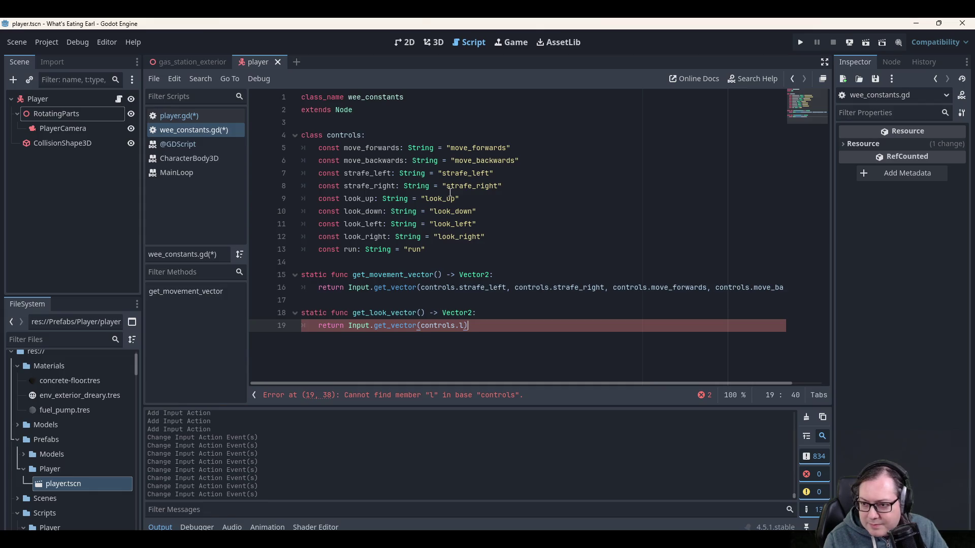
pyautogui.write('eft')
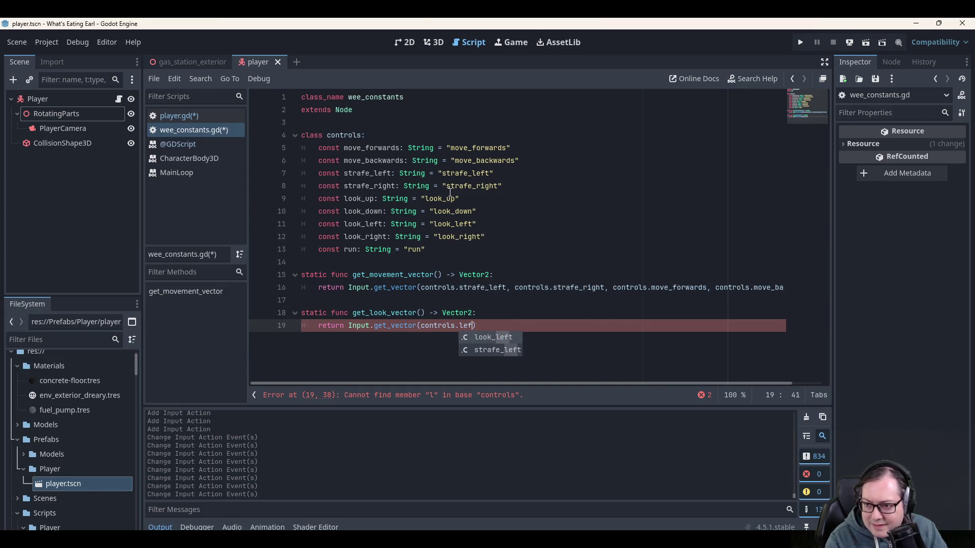
pyautogui.press('Return')
pyautogui.write(', ')
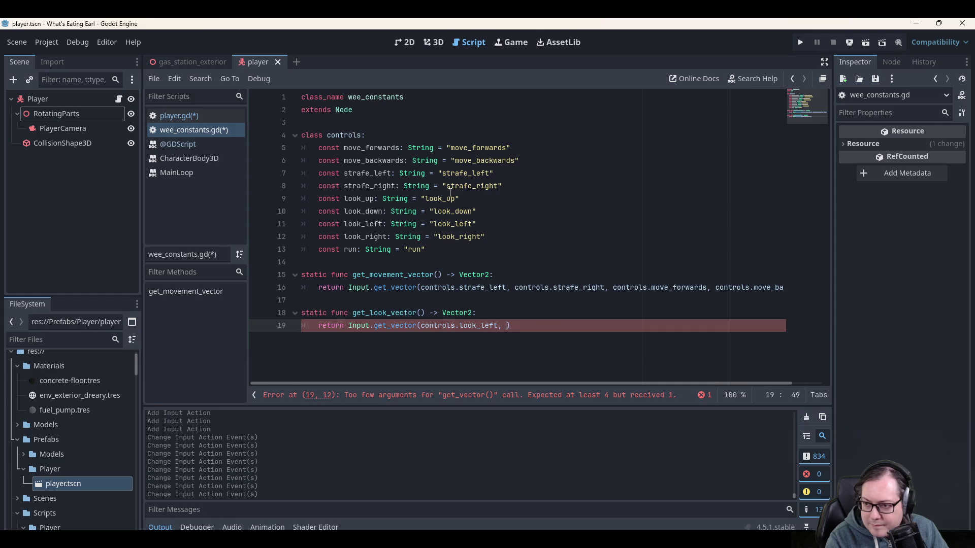
pyautogui.write('right')
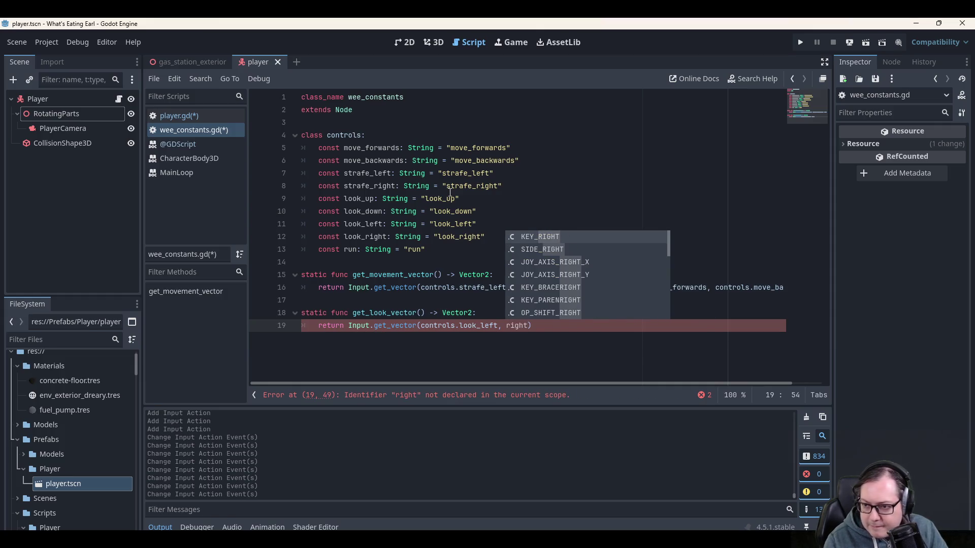
pyautogui.hotkey('ctrl', 'BackSpace')
pyautogui.write('controls.')
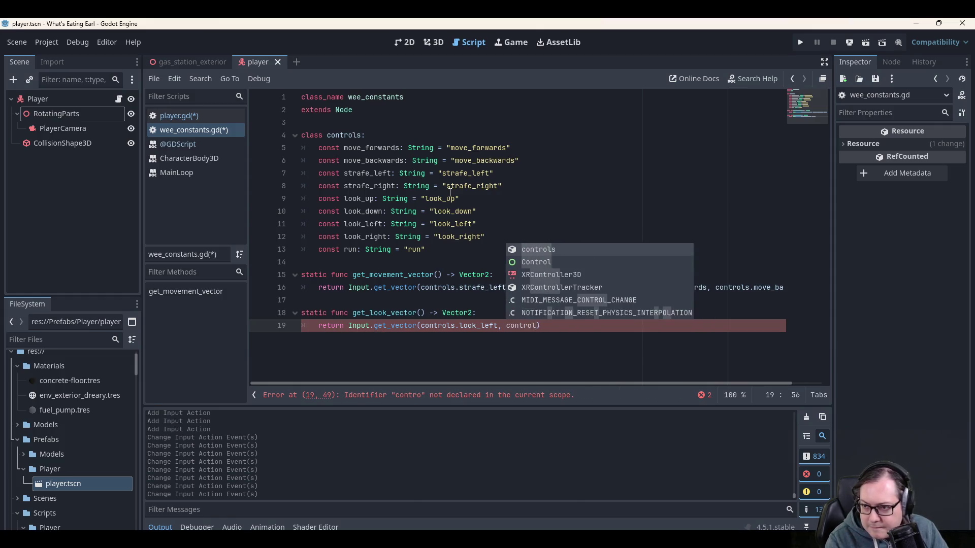
pyautogui.write('righ')
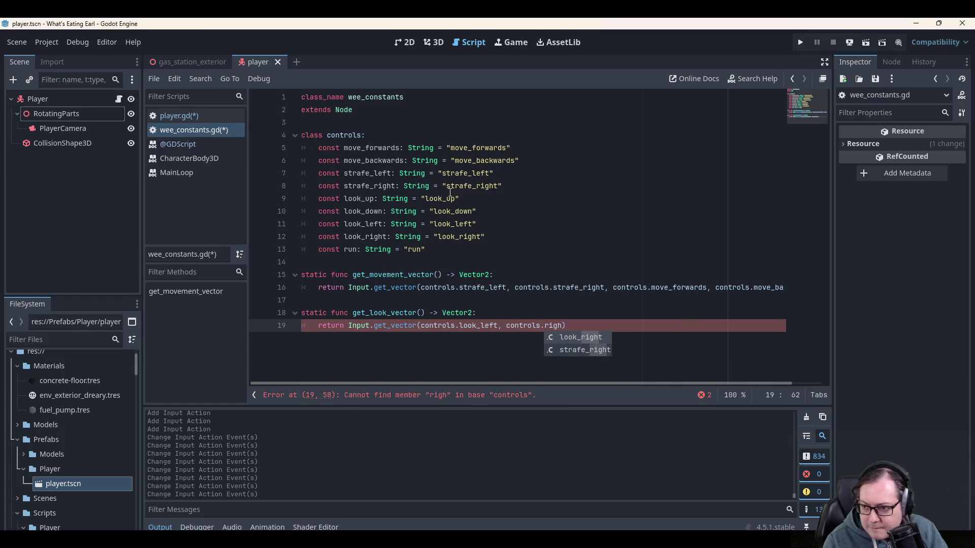
pyautogui.press('Return')
# Add controls.look_up and controls.look_down as the remaining get_vector arguments.
pyautogui.write(', ')
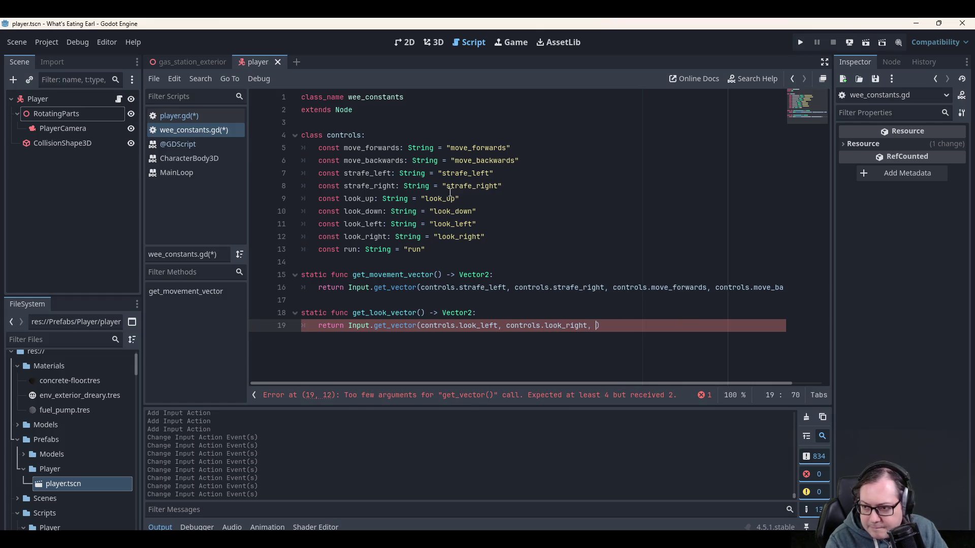
pyautogui.write('controls.')
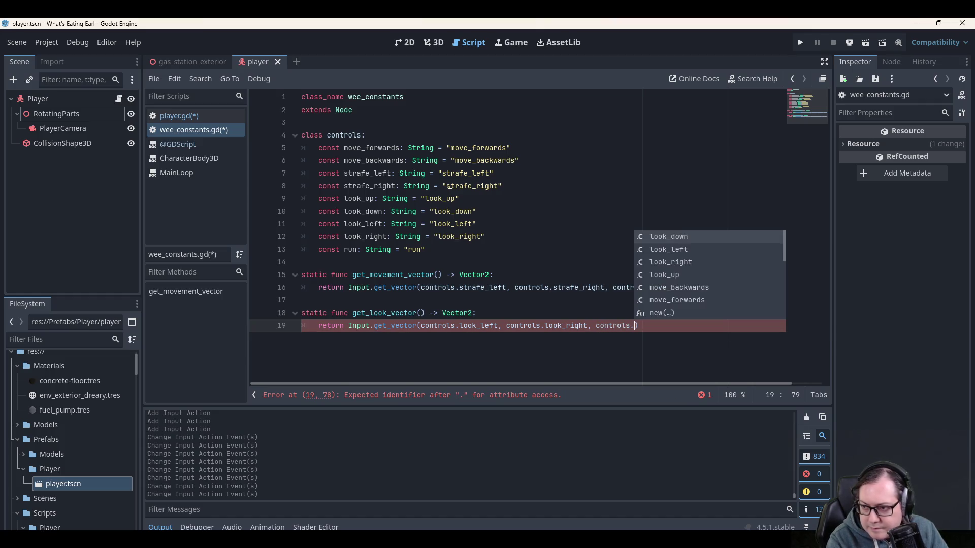
pyautogui.write('u')
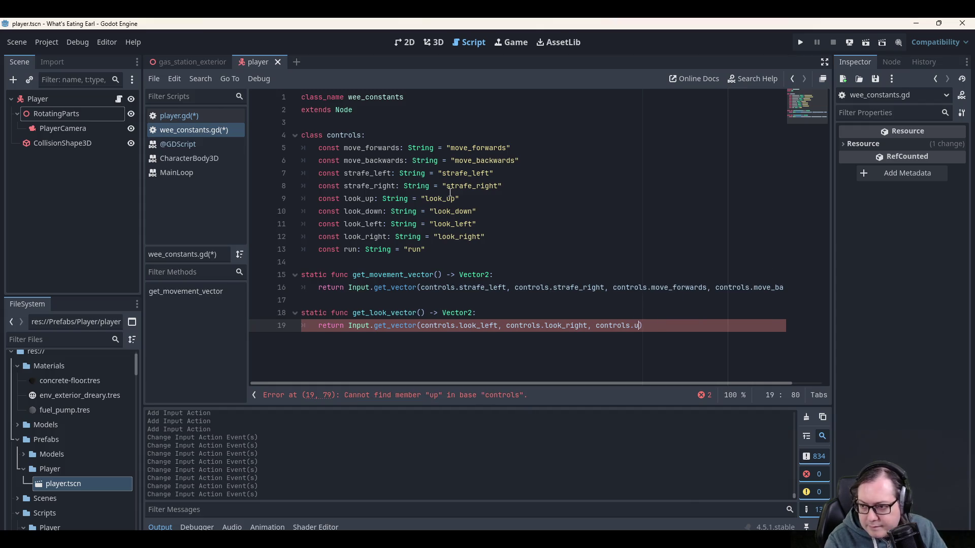
pyautogui.write('p')
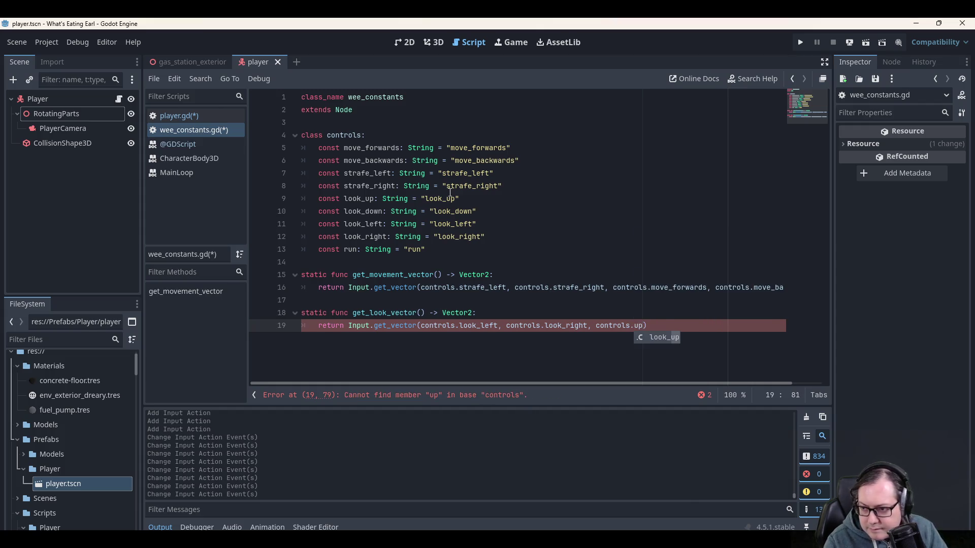
pyautogui.press('Return')
pyautogui.write(', co')
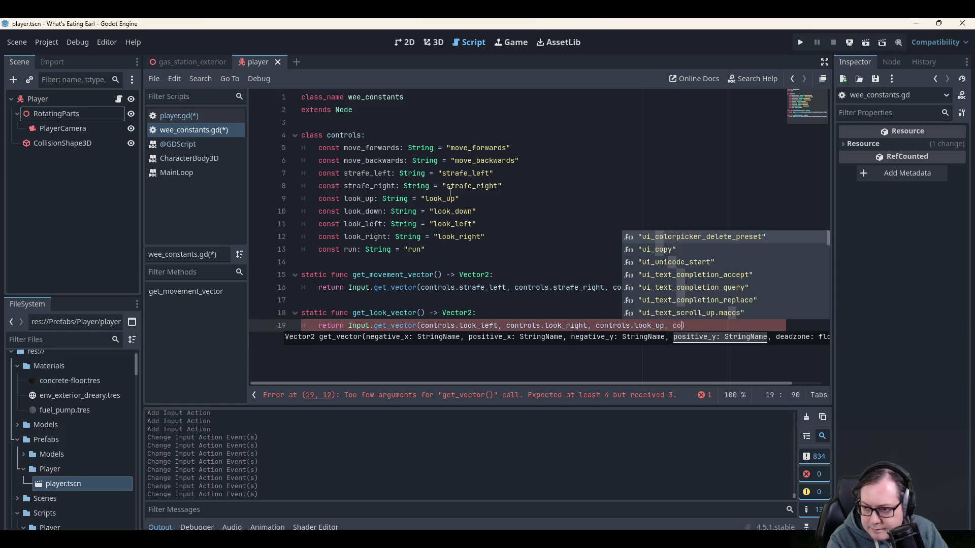
pyautogui.write('ntrols.look')
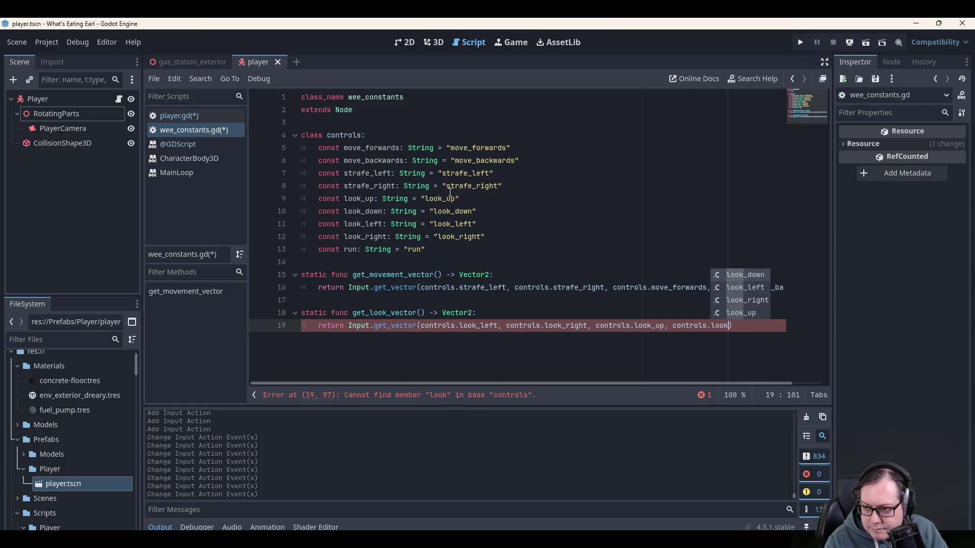
pyautogui.press('Return')
# Save the edited wee_constants.gd script.
pyautogui.press('End')
pyautogui.press('Up')
pyautogui.press('Up')
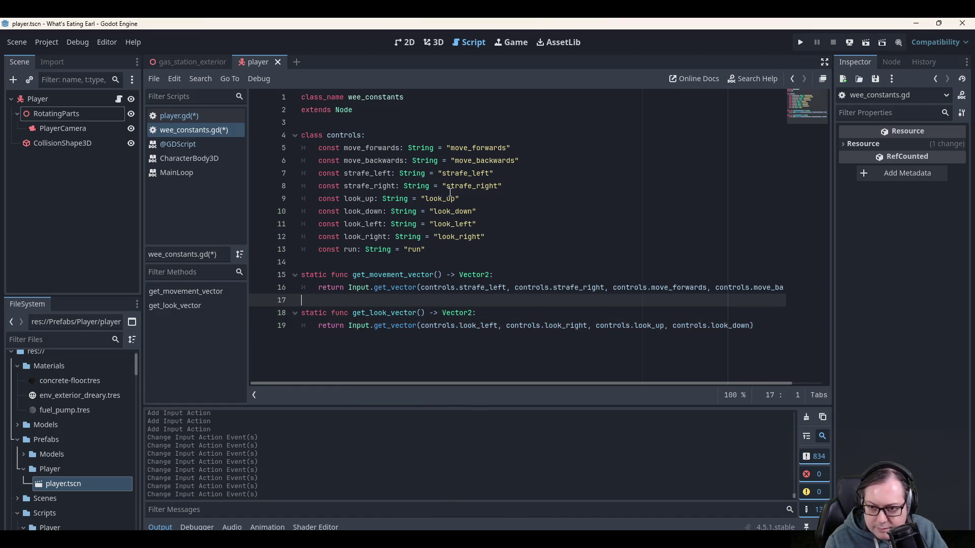
pyautogui.press('Up')
pyautogui.press('Up')
pyautogui.press('Up')
pyautogui.hotkey('ctrl', 's')
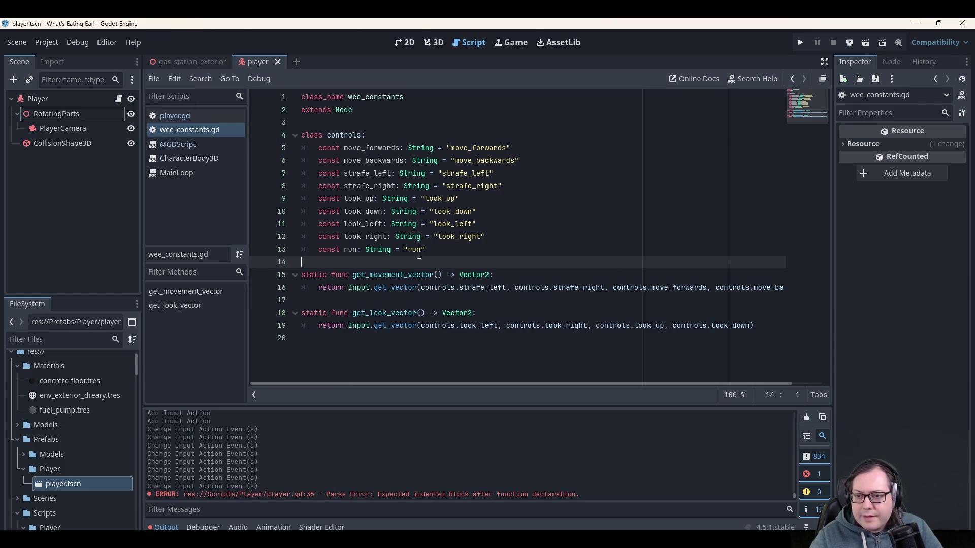
# Add a ### comment above get_look_vector saying only controller and keyboard look work, not mouse.
pyautogui.press('Down')
pyautogui.press('Down')
pyautogui.press('Down')
pyautogui.press('Return')
pyautogui.write('###')
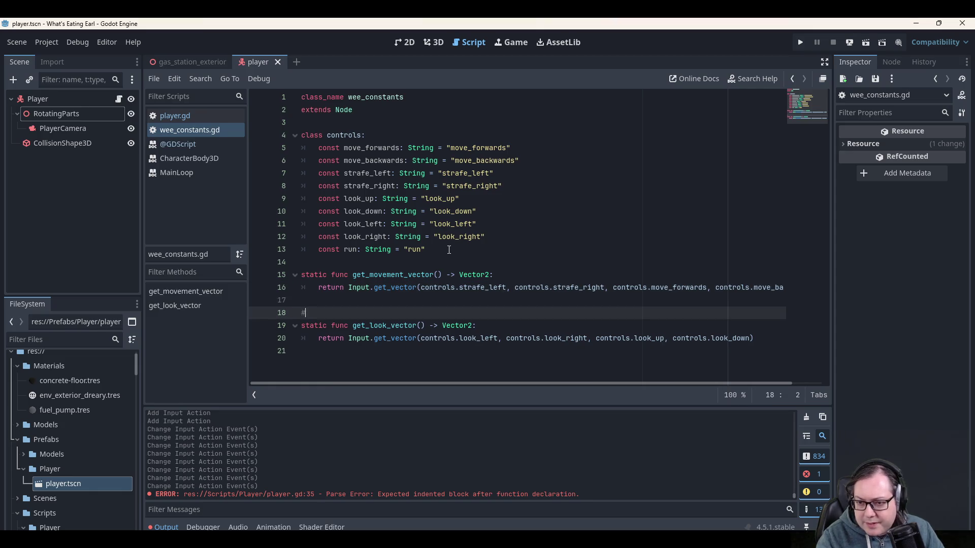
pyautogui.press('Return')
pyautogui.write('##')
pyautogui.press('BackSpace')
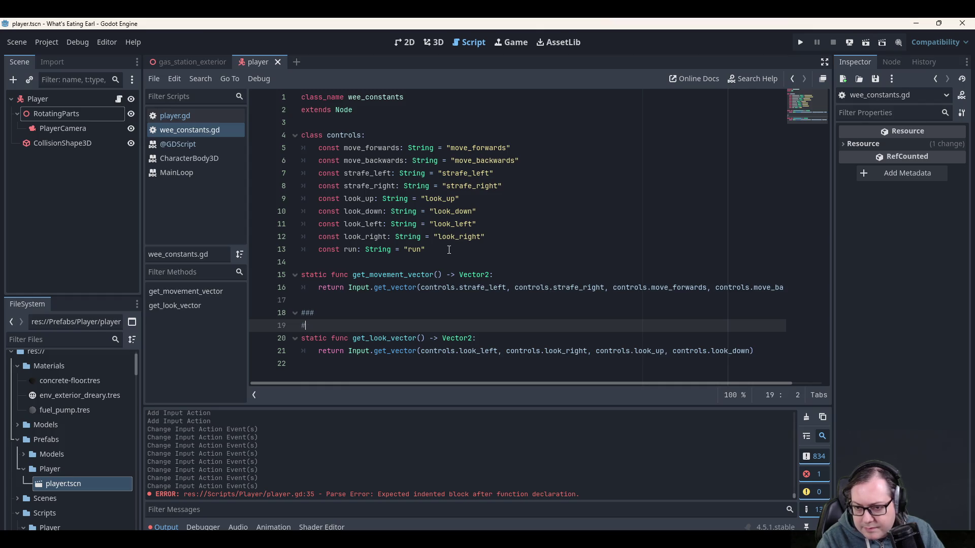
pyautogui.write(' ONLY WORK')
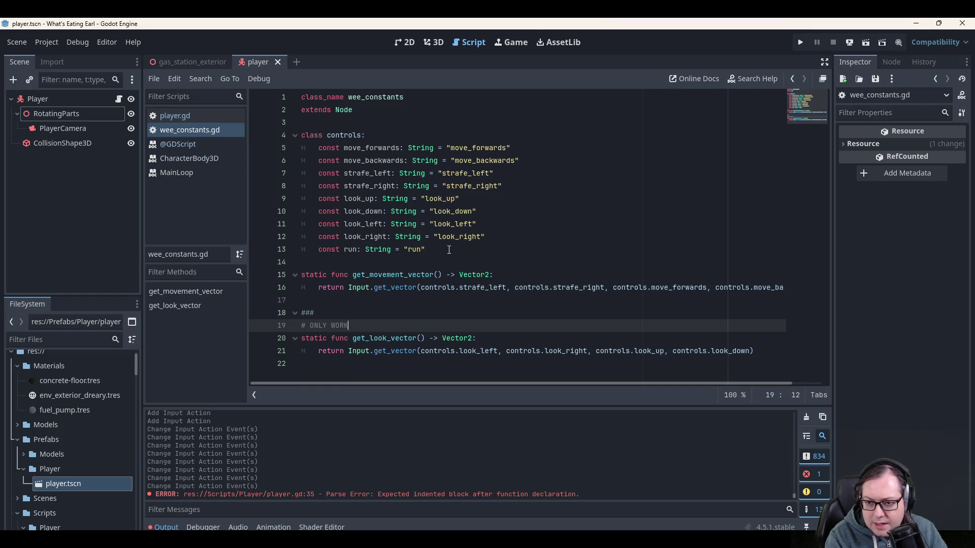
pyautogui.write('S FOR ')
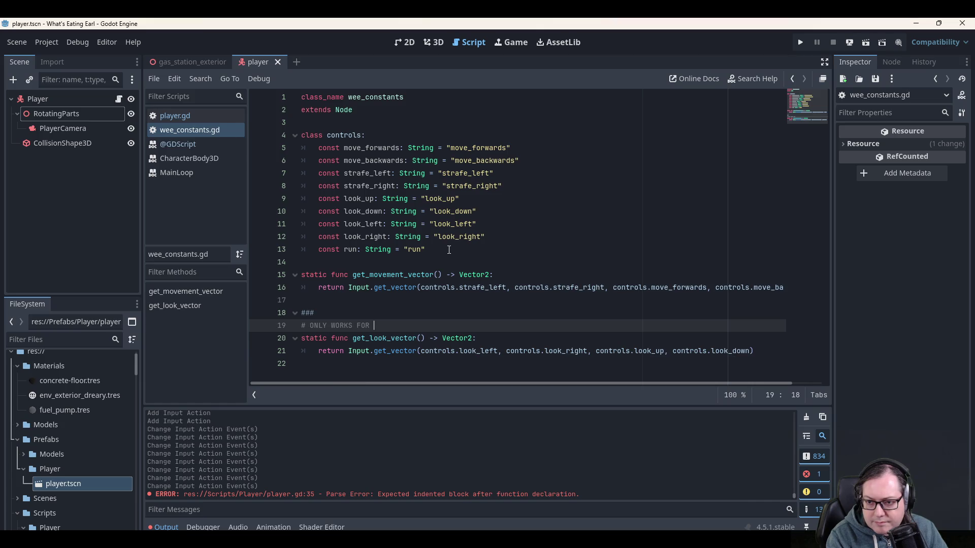
pyautogui.write('CONTROL')
pyautogui.press('BackSpace')
pyautogui.press('BackSpace')
pyautogui.write('OLLER LOOK AND ')
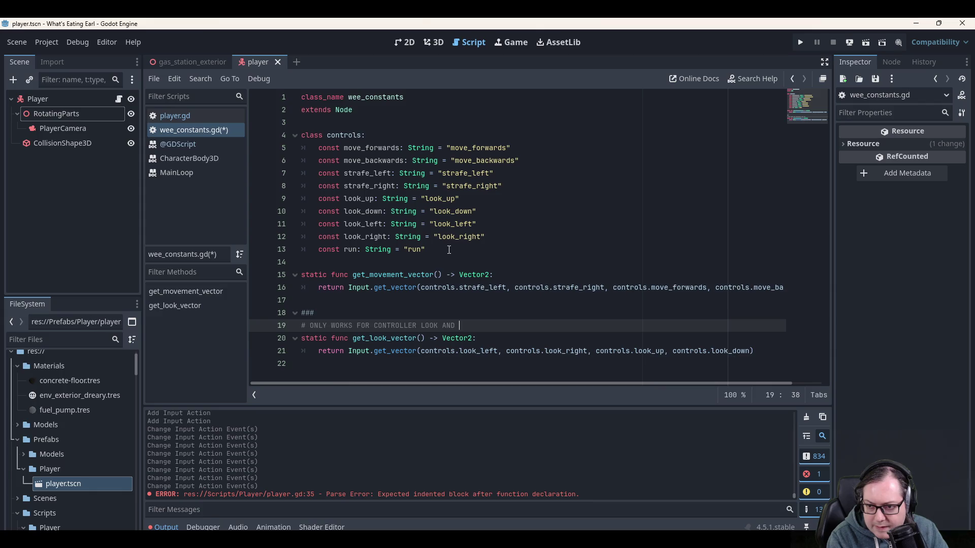
pyautogui.write('K')
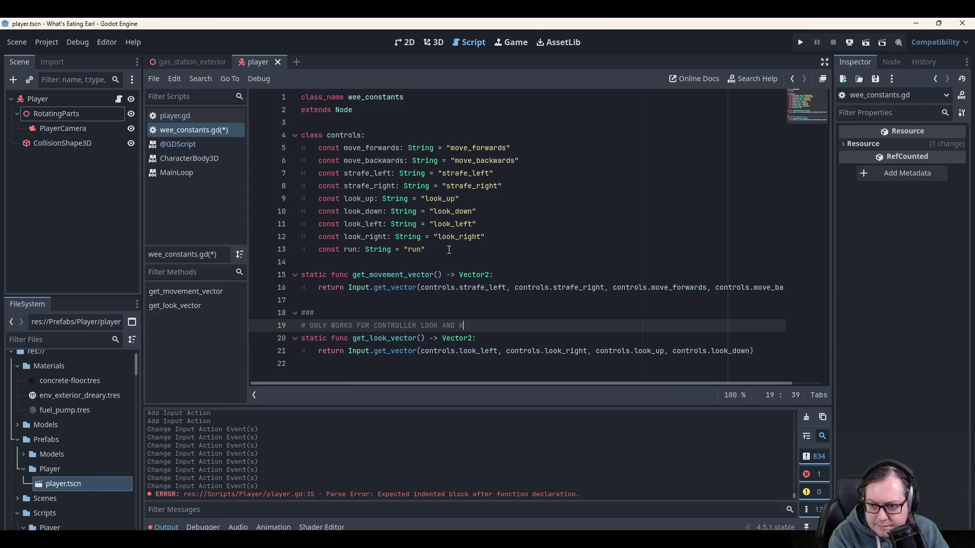
pyautogui.write('EYBOARD LOOK')
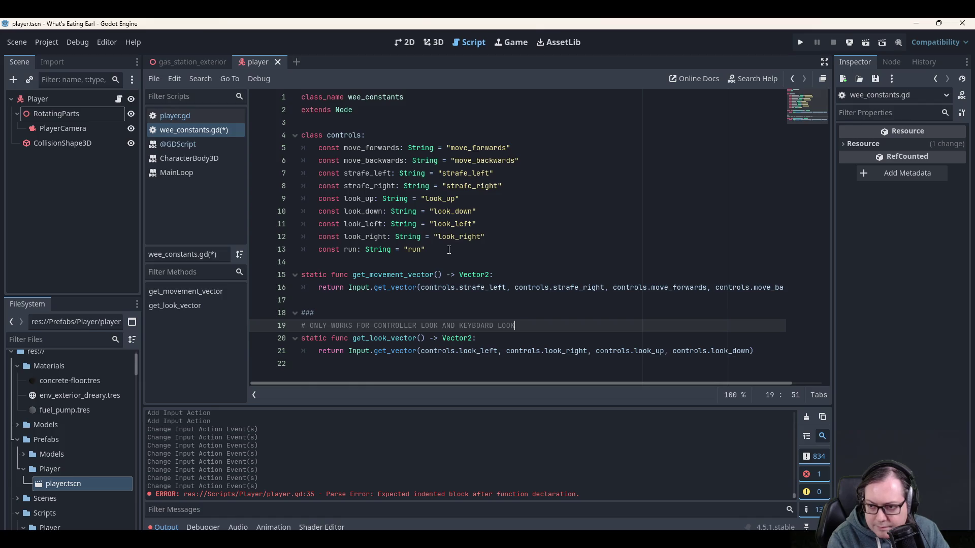
pyautogui.write('... IDK')
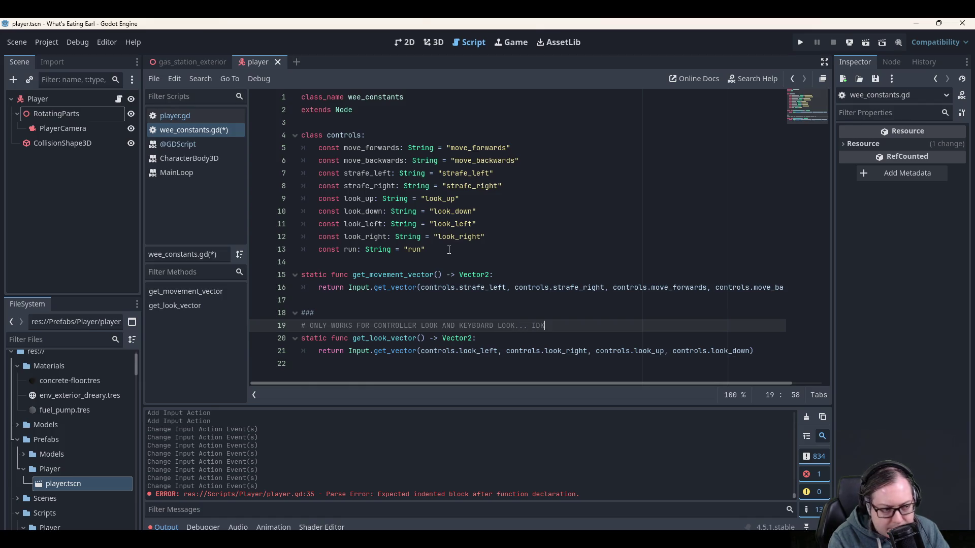
pyautogui.write(" WHY BUT I CAN'T")
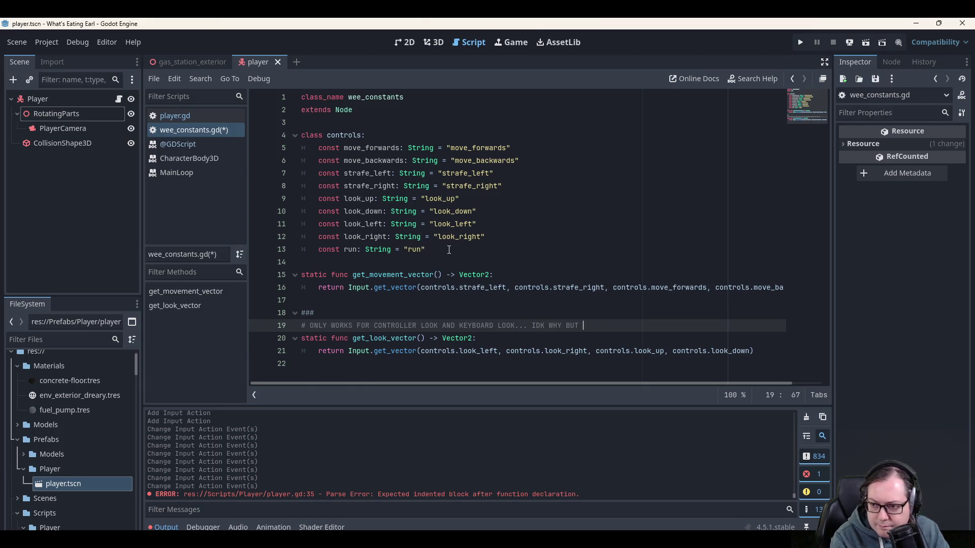
pyautogui.press('BackSpace')
pyautogui.press('BackSpace')
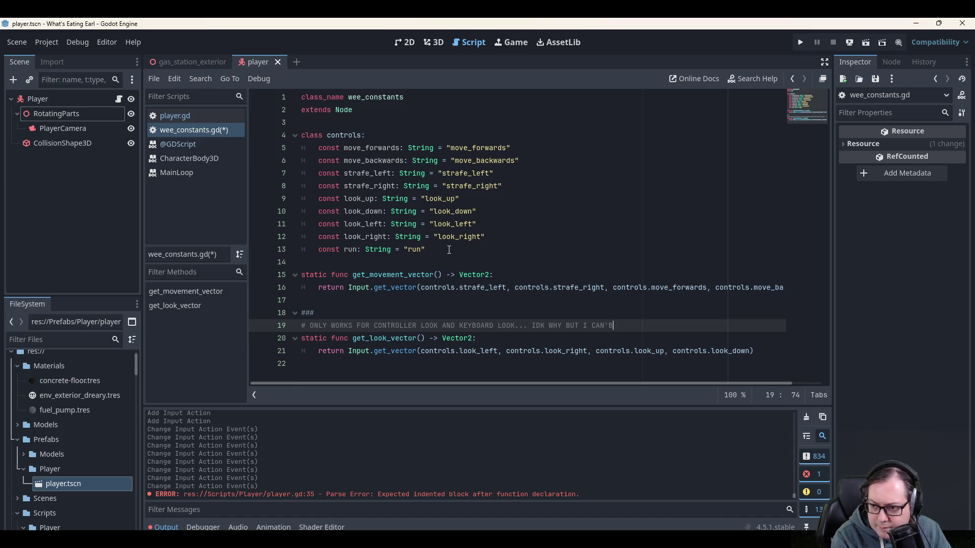
pyautogui.write('T BIND')
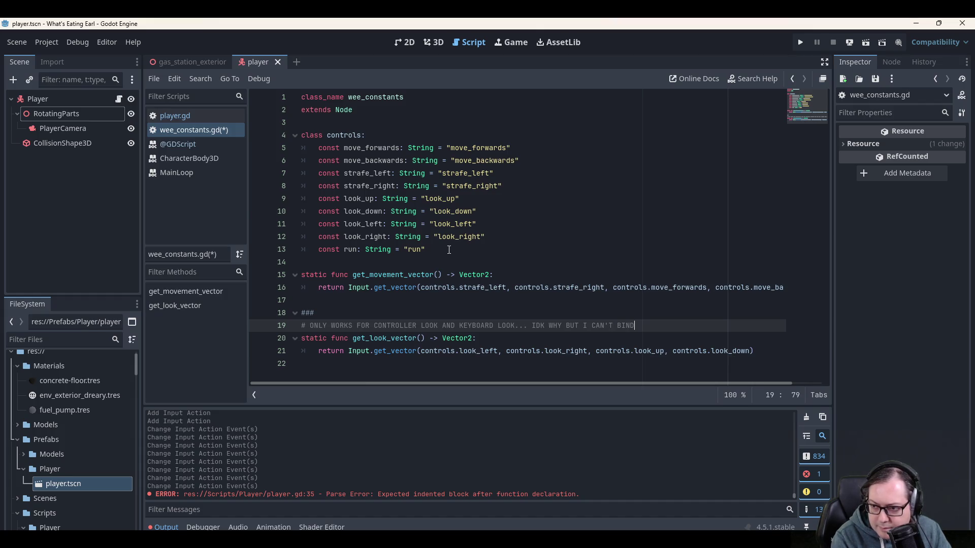
pyautogui.write('MOUS')
pyautogui.hotkey('ctrl', 'shift', 'Left')
pyautogui.press('BackSpace')
pyautogui.write('MOUS')
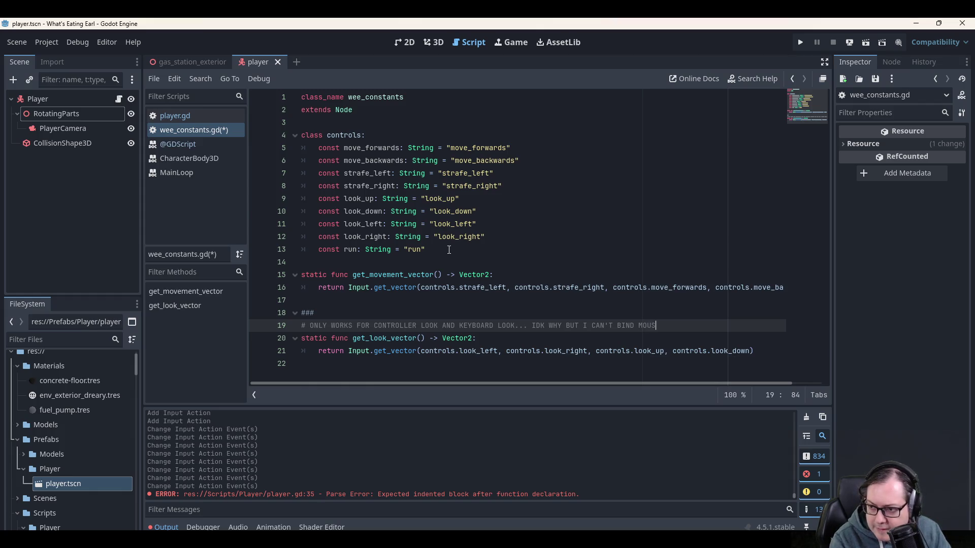
pyautogui.write('E M')
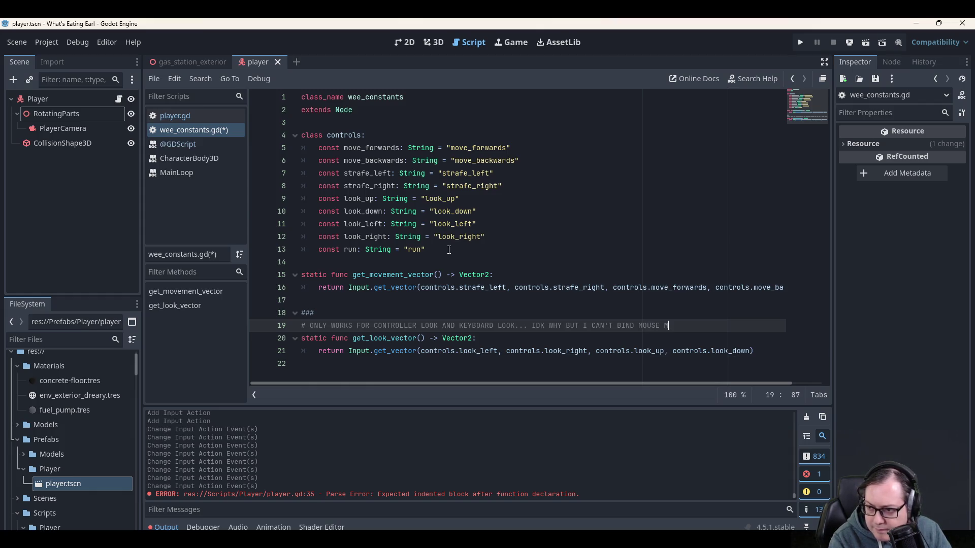
pyautogui.write('OVEMENTS TO I')
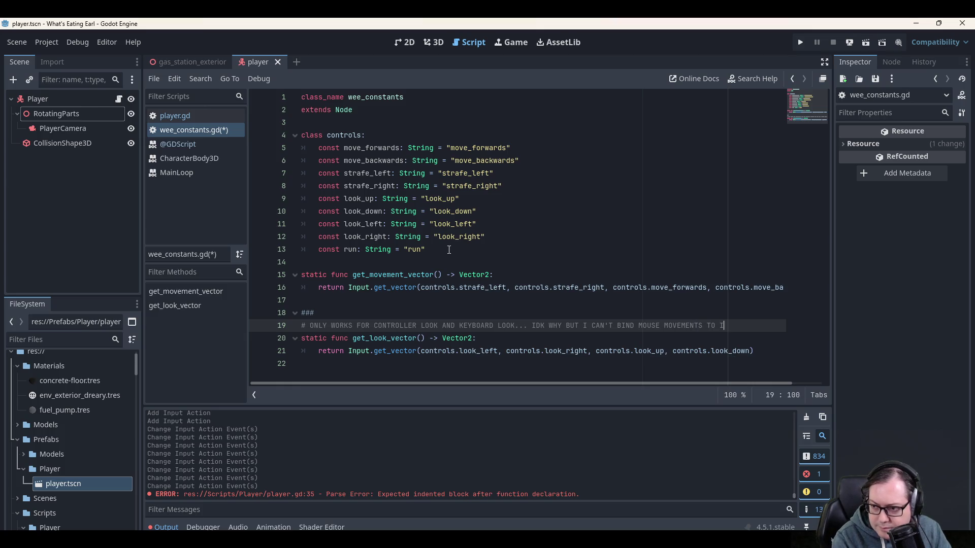
pyautogui.write('NPUTS IN GODOT!!!')
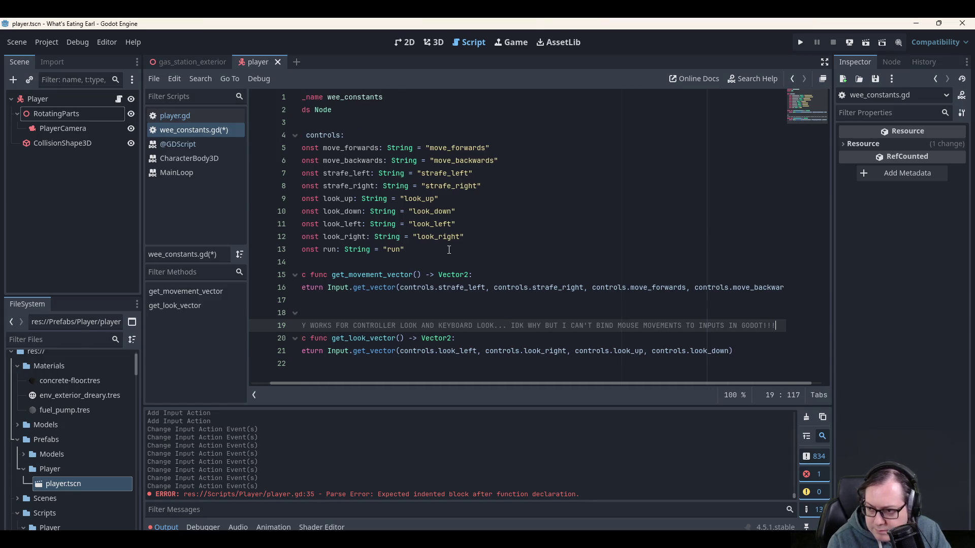
# Close the comment block with a ### line, save wee_constants.gd, and return to player.gd.
pyautogui.press('Home')
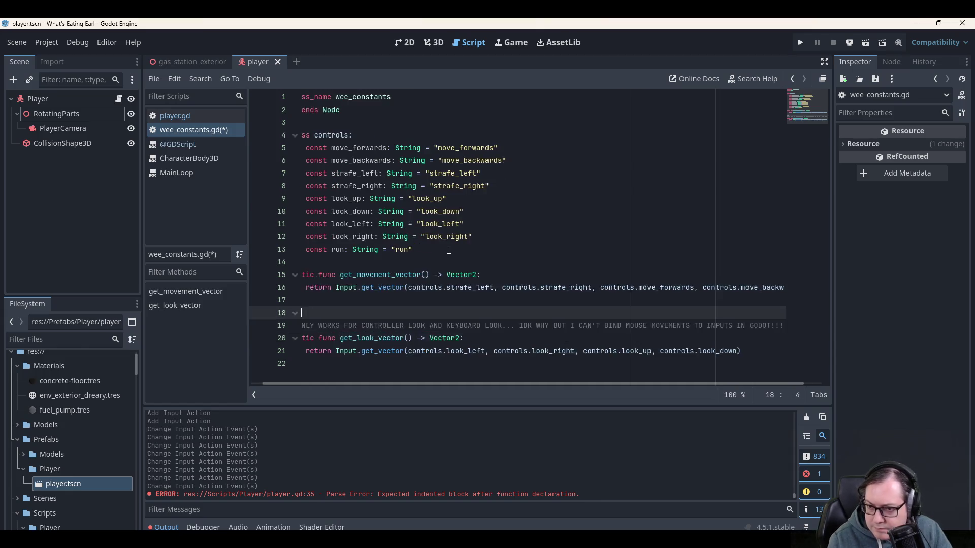
pyautogui.press('Down')
pyautogui.press('Down')
pyautogui.press('Up')
pyautogui.press('Up')
pyautogui.press('End')
pyautogui.press('Return')
pyautogui.write('###')
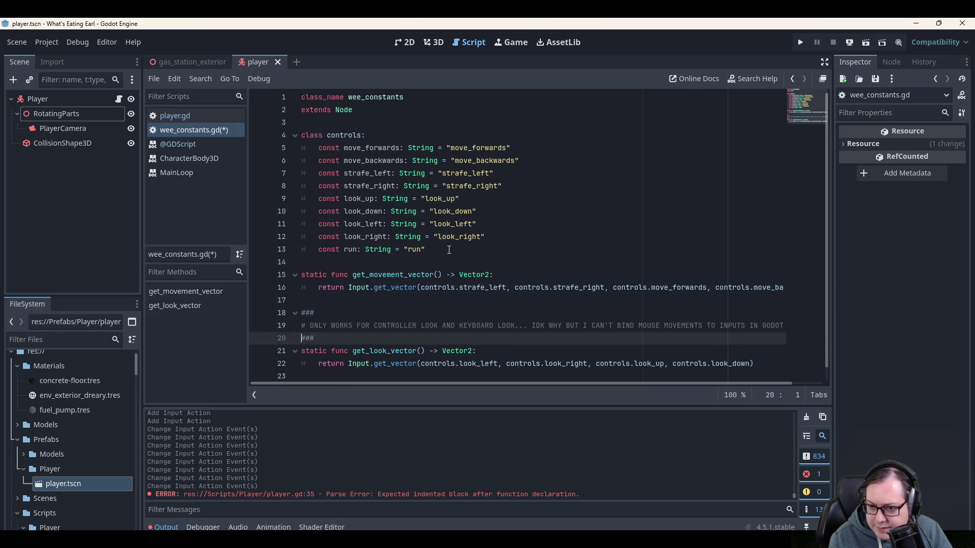
pyautogui.press('Down')
pyautogui.press('Down')
pyautogui.press('Down')
pyautogui.hotkey('ctrl', 's')
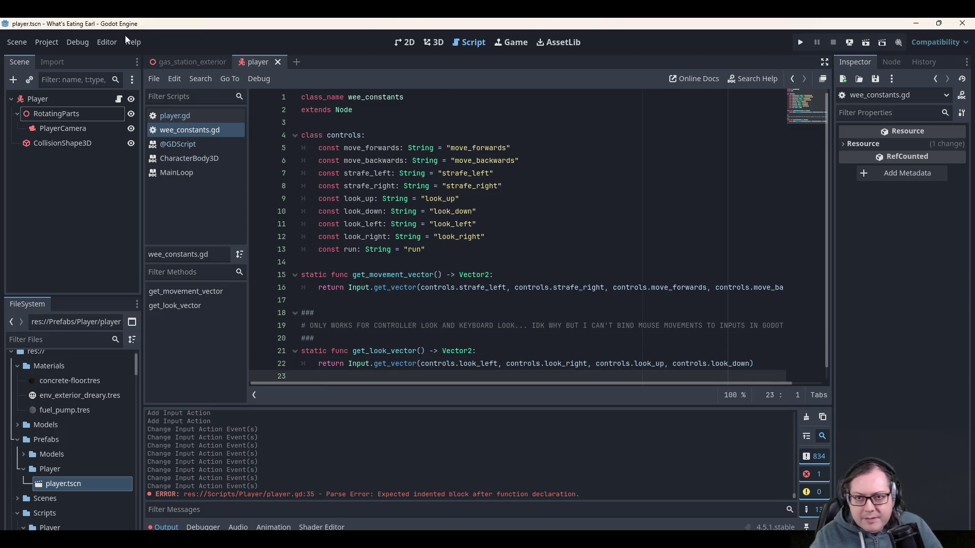
pyautogui.hotkey('alt', 'Left')
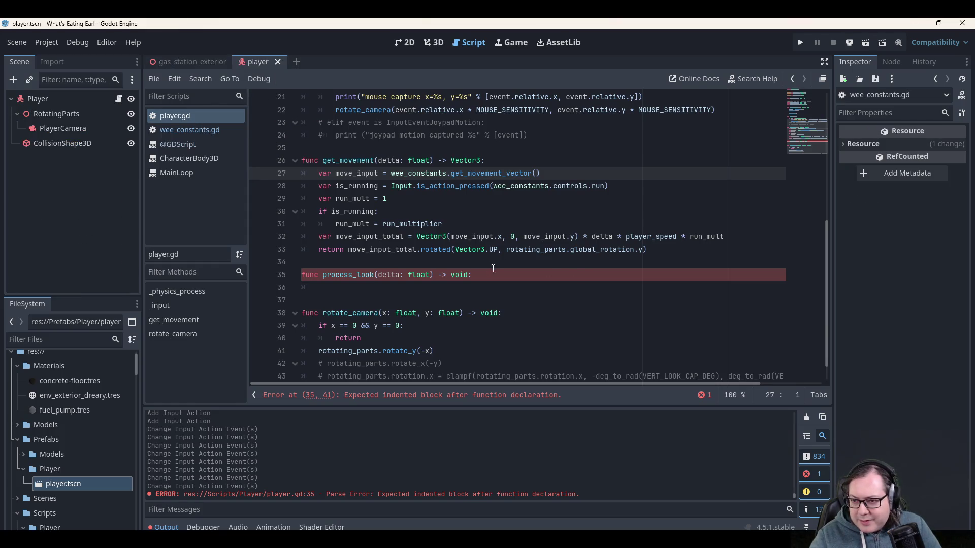
# In process_look, write var look_input = wee_constants.get_look_vector() and start a new indented line.
pyautogui.click(476, 289)
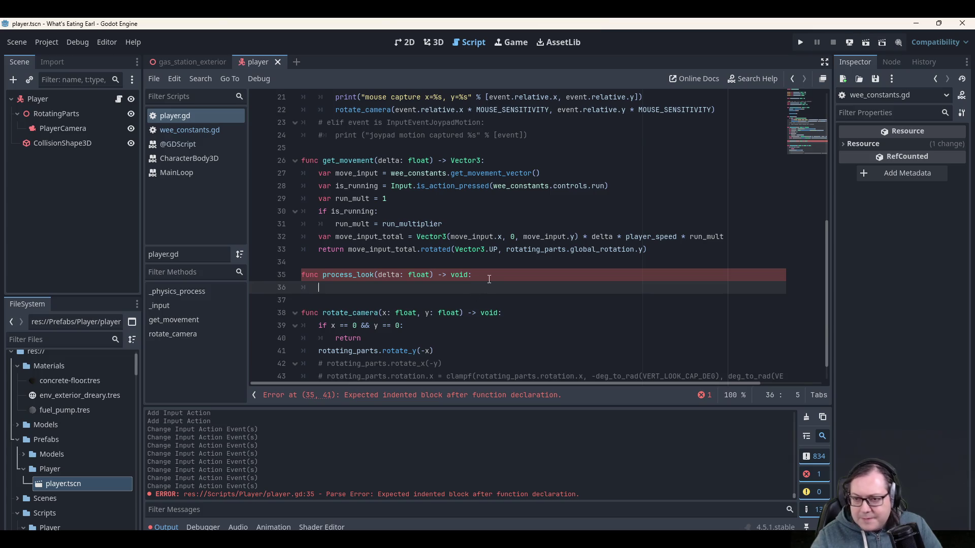
pyautogui.write('var look')
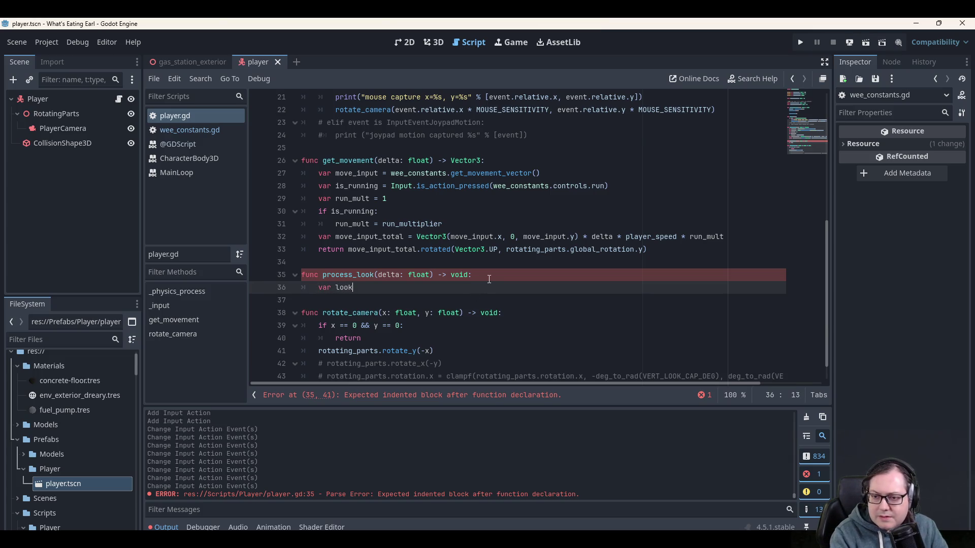
pyautogui.write('_input')
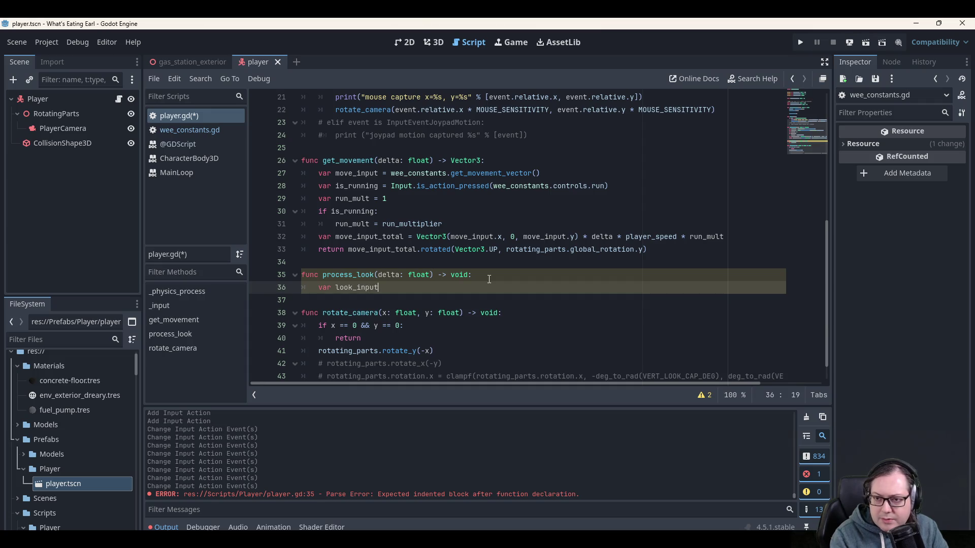
pyautogui.write(' = wee')
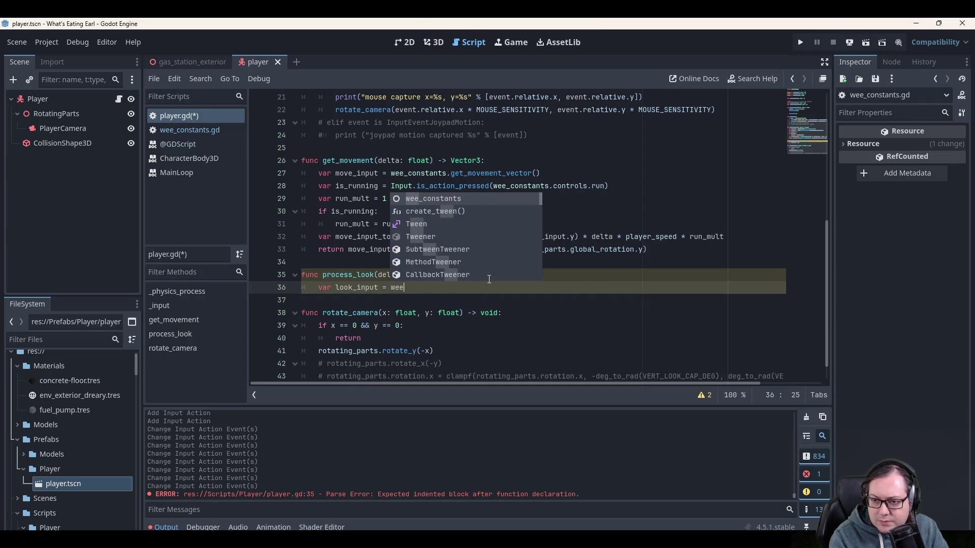
pyautogui.press('Return')
pyautogui.write('.get')
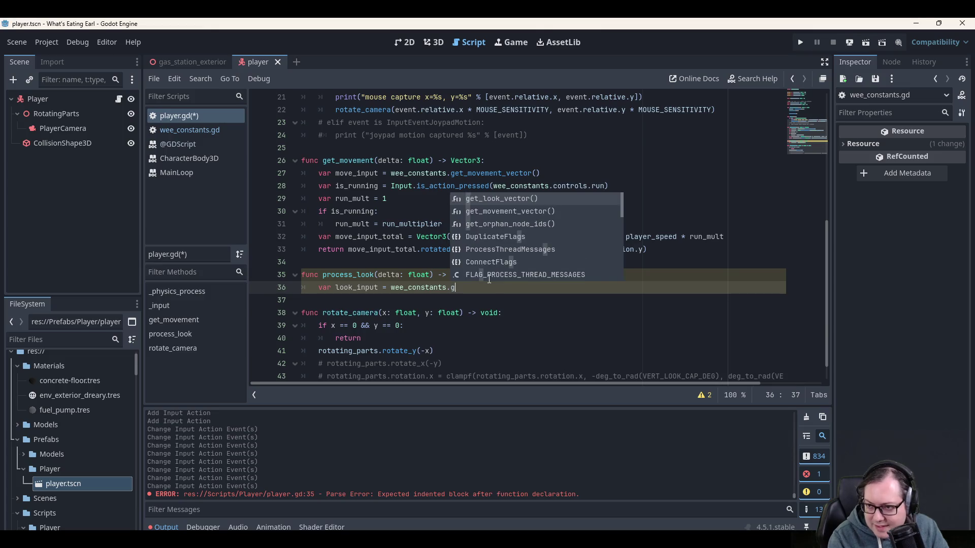
pyautogui.press('Return')
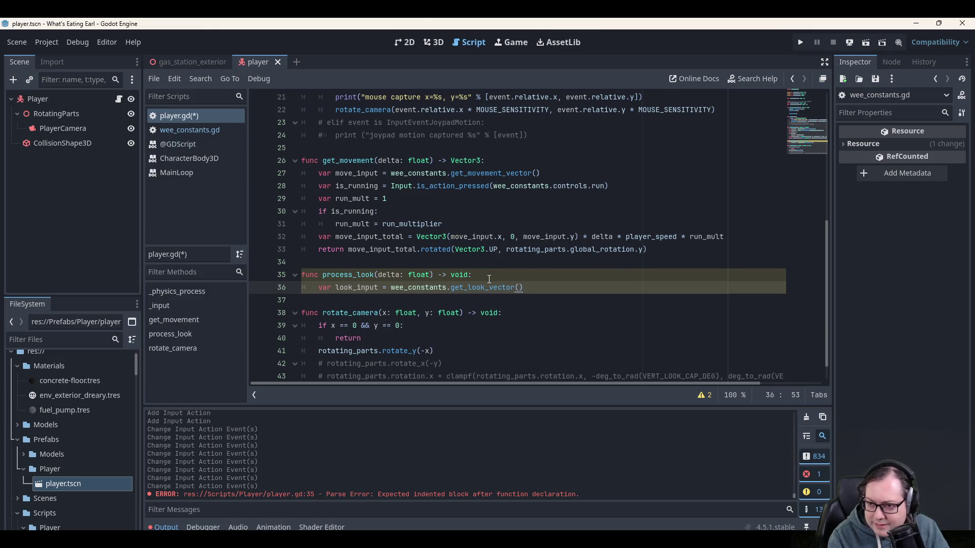
pyautogui.press('Return')
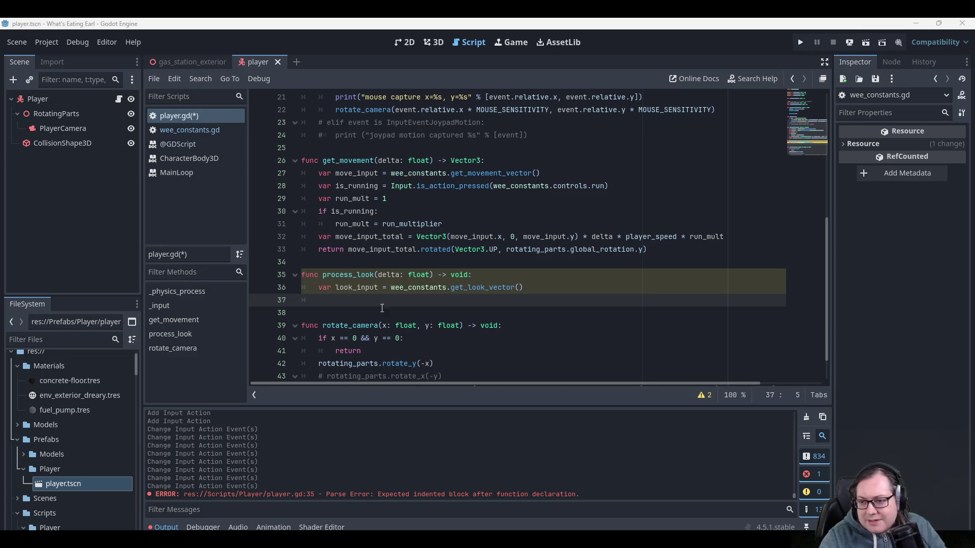
# On line 37, write the condition look_input == Vector2.ZERO followed by return.
pyautogui.click(585, 292)
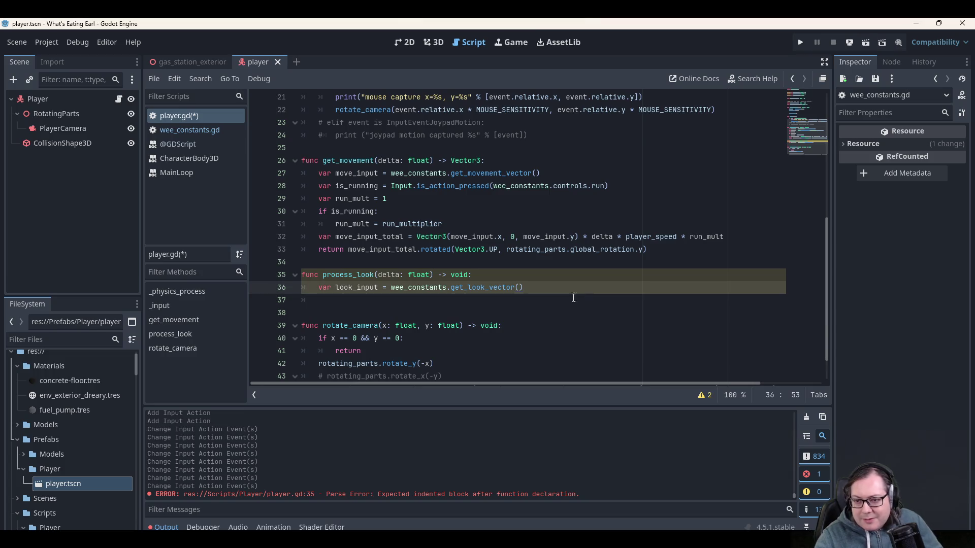
pyautogui.click(574, 299)
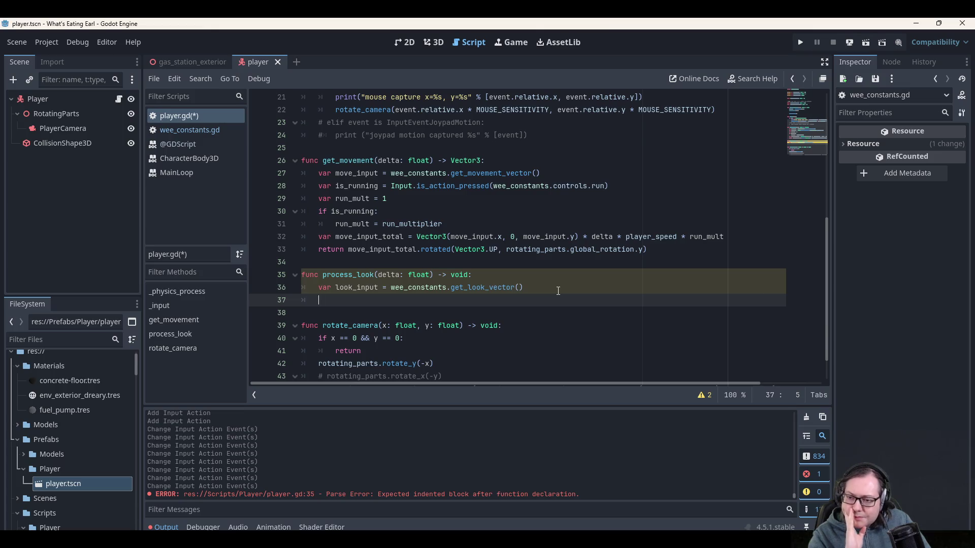
pyautogui.write('if (look')
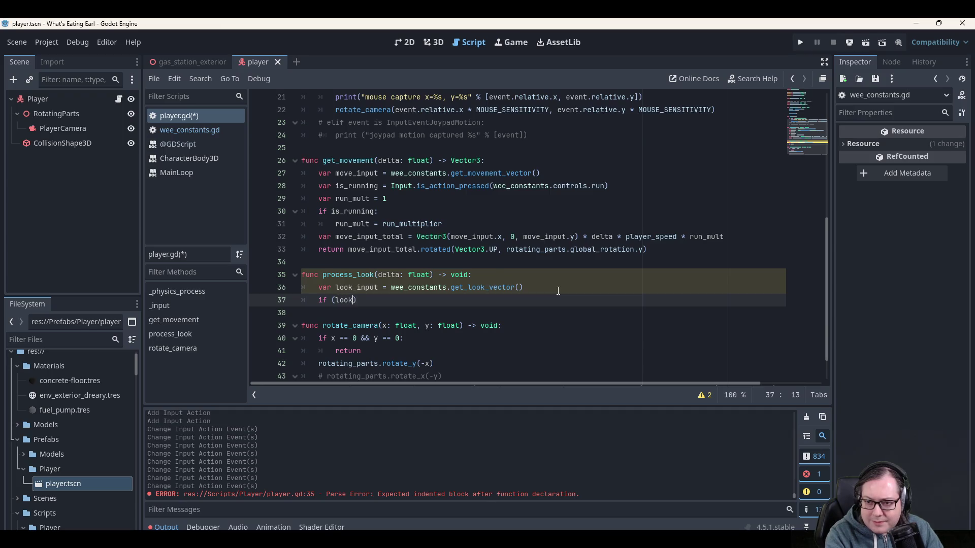
pyautogui.write('_input ==')
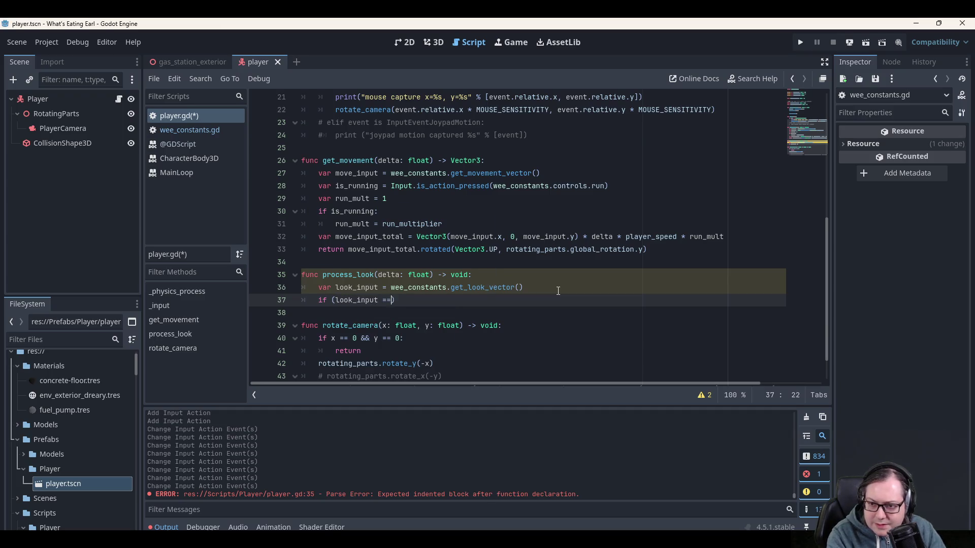
pyautogui.write(' vector2')
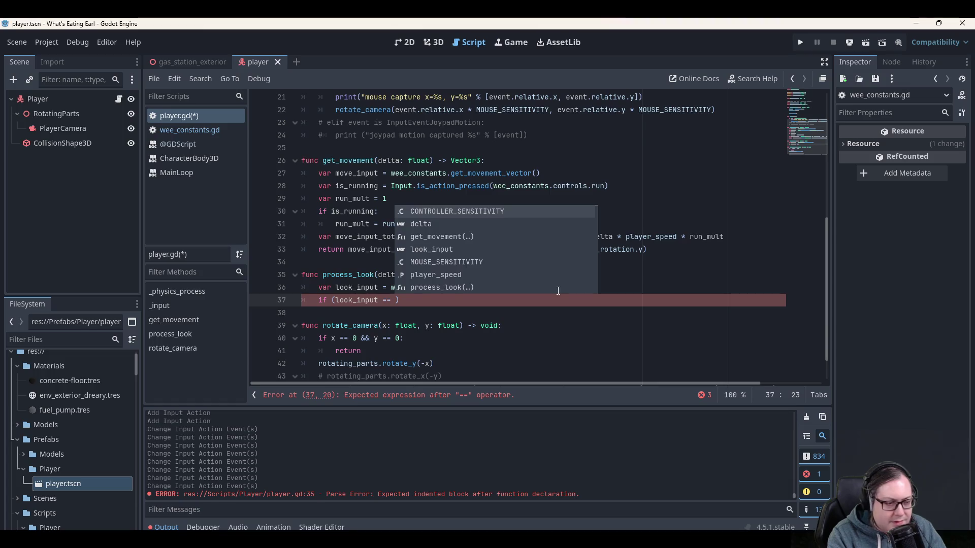
pyautogui.write('.')
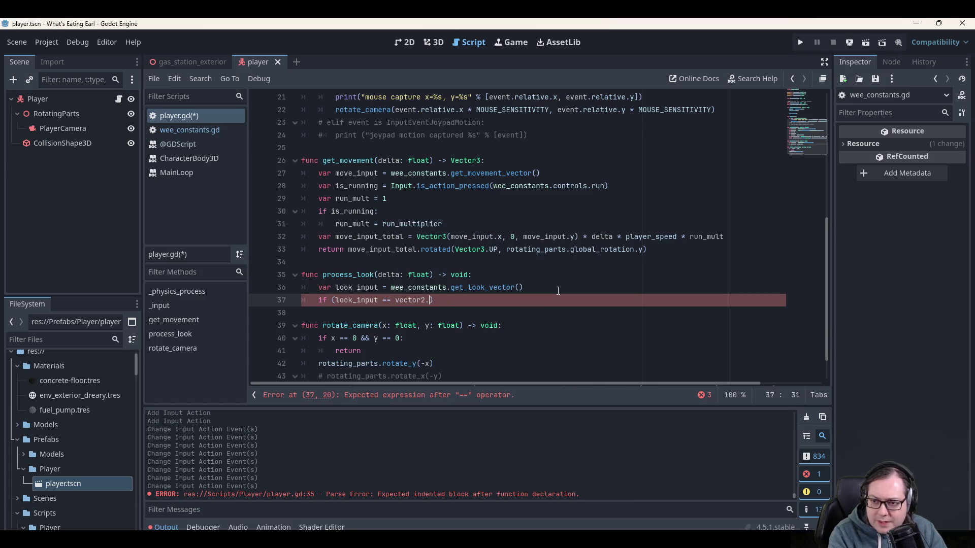
pyautogui.hotkey('ctrl', 'shift', 'Left')
pyautogui.write('Vector2.')
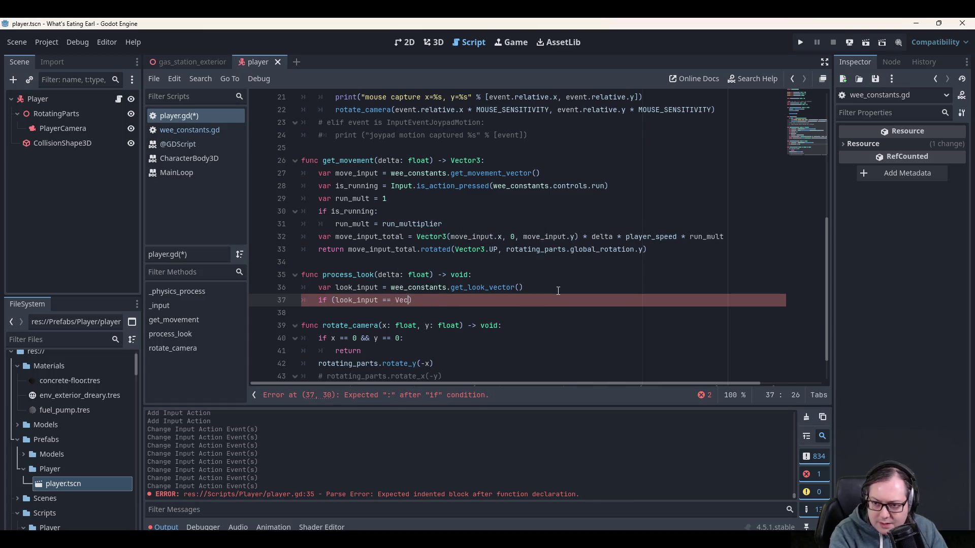
pyautogui.write('ze')
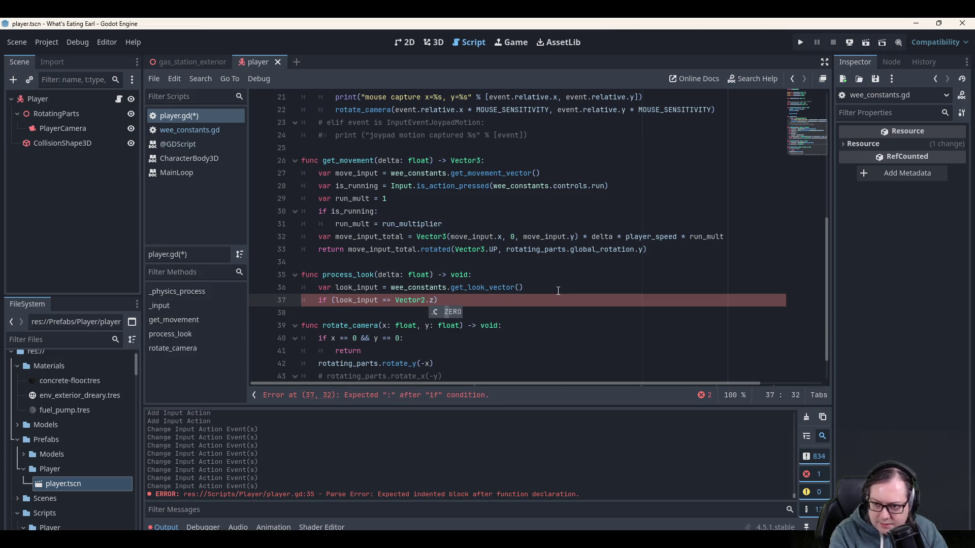
pyautogui.press('Return')
pyautogui.press('Return')
pyautogui.write('return')
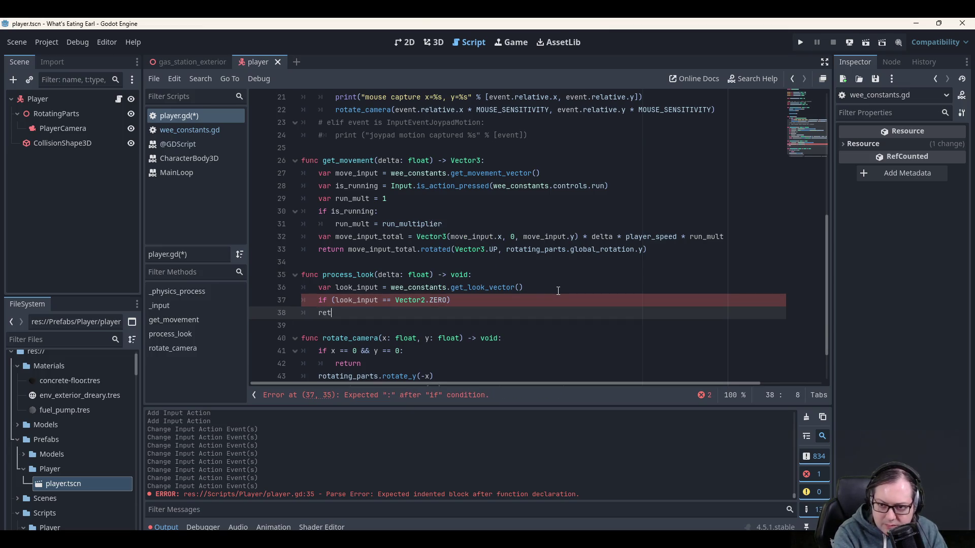
# Drop the parentheses so the line reads 'if look_input == Vector2.ZERO:' with return indented below.
pyautogui.press('Home')
pyautogui.press('Up')
pyautogui.press('End')
pyautogui.press('BackSpace')
pyautogui.press('Home')
pyautogui.press('Delete')
pyautogui.press('End')
pyautogui.write(':')
pyautogui.press('Down')
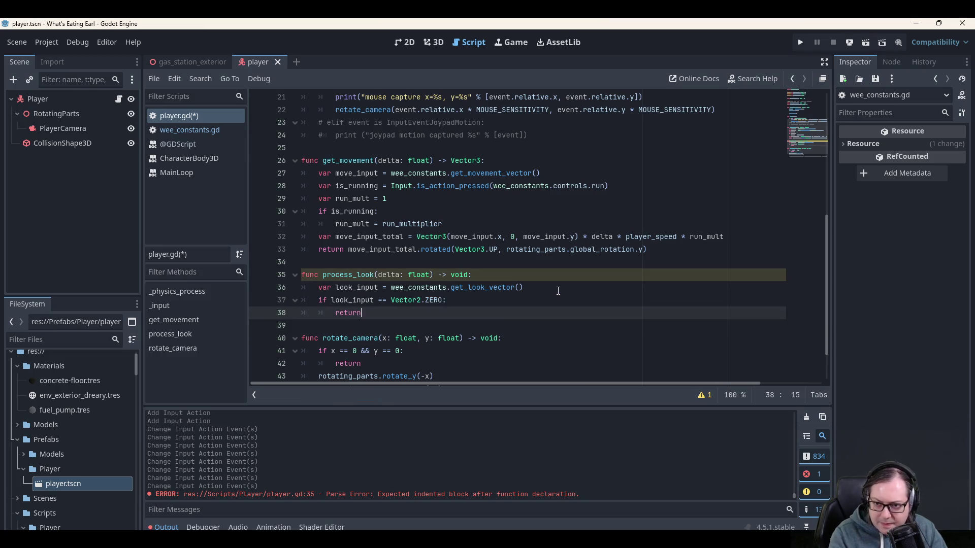
pyautogui.press('Return')
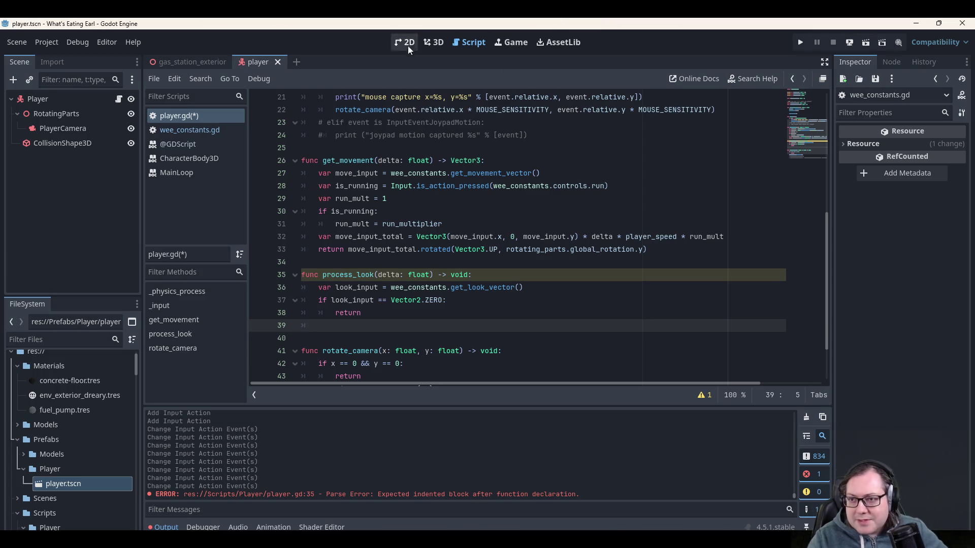
pyautogui.click(435, 41)
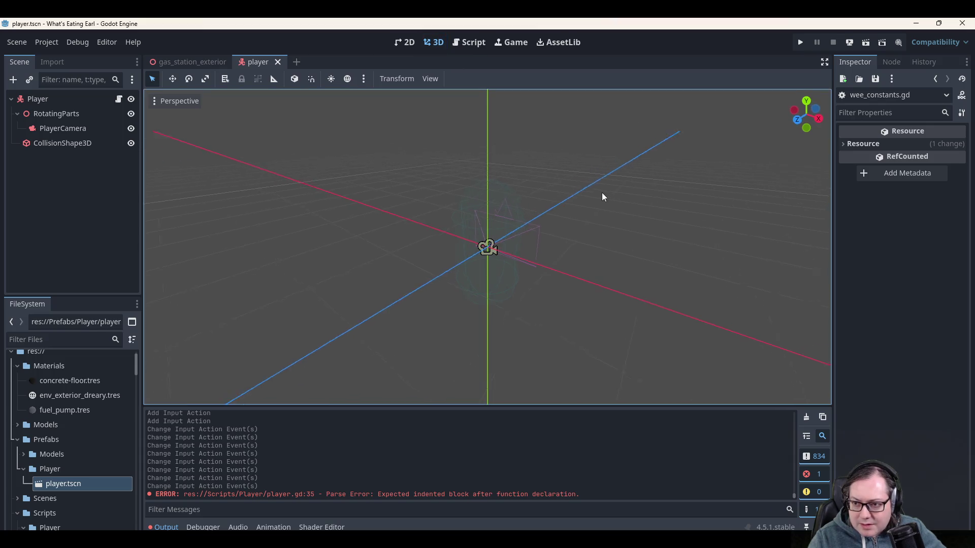
# Select RotatingParts and try several vertical-axis rotations, undoing two and leaving a roughly 40° turn.
pyautogui.click(75, 115)
pyautogui.moveTo(465, 211)
pyautogui.mouseDown()
pyautogui.moveTo(420, 225)
pyautogui.moveTo(531, 211)
pyautogui.moveTo(439, 205)
pyautogui.moveTo(577, 217)
pyautogui.moveTo(460, 198)
pyautogui.moveTo(373, 216)
pyautogui.moveTo(546, 213)
pyautogui.moveTo(419, 208)
pyautogui.moveTo(531, 211)
pyautogui.moveTo(505, 222)
pyautogui.moveTo(347, 186)
pyautogui.moveTo(525, 203)
pyautogui.moveTo(461, 207)
pyautogui.moveTo(508, 221)
pyautogui.mouseUp()
pyautogui.hotkey('ctrl', 'z')
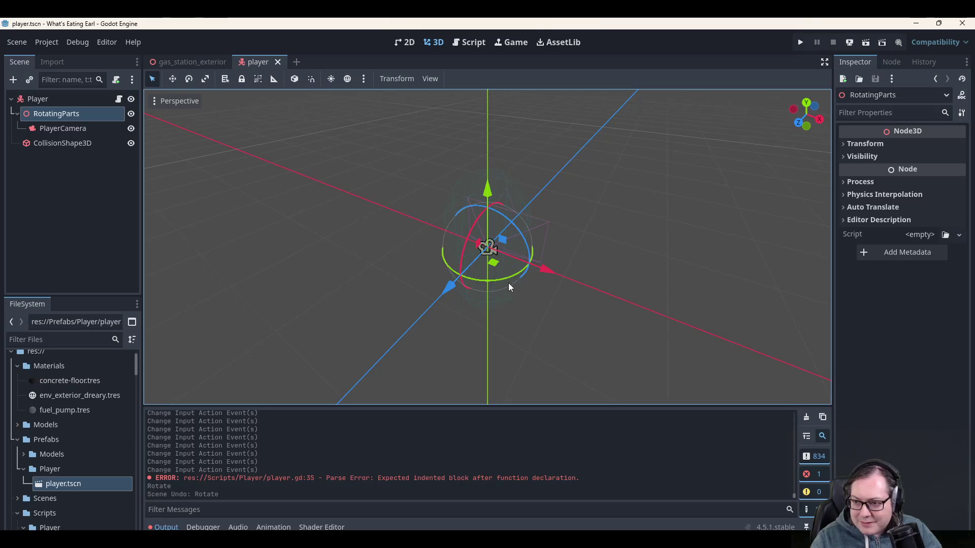
pyautogui.moveTo(495, 278); pyautogui.dragTo(563, 278)
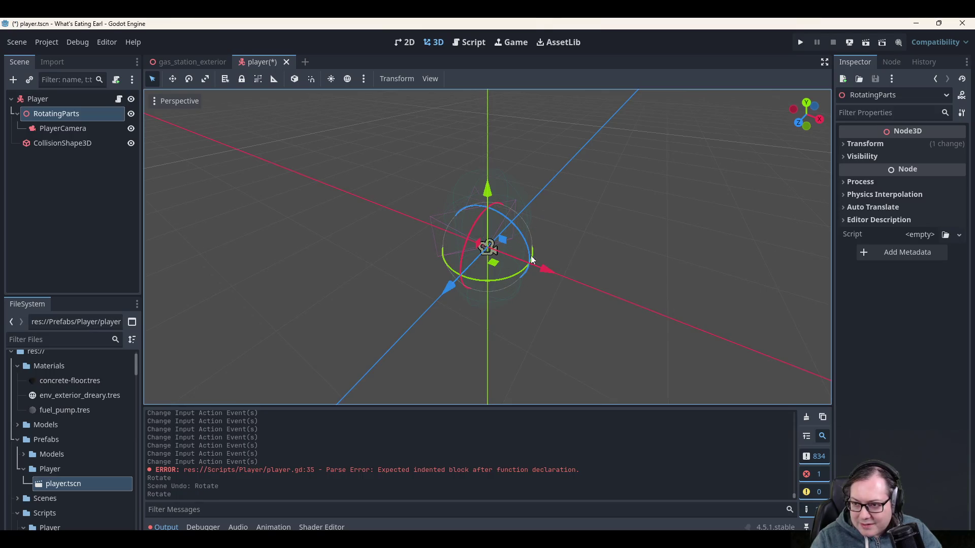
pyautogui.moveTo(463, 234)
pyautogui.mouseDown()
pyautogui.moveTo(504, 200)
pyautogui.moveTo(541, 253)
pyautogui.mouseUp()
pyautogui.hotkey('ctrl', 'z')
pyautogui.hotkey('ctrl', 'z')
pyautogui.hotkey('ctrl', 'z')
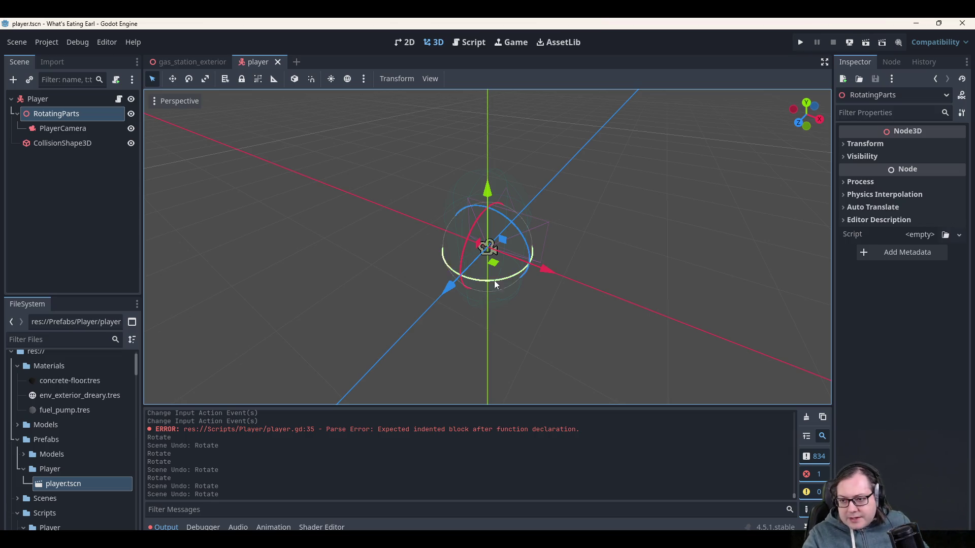
pyautogui.moveTo(498, 276)
pyautogui.mouseDown()
pyautogui.moveTo(538, 277)
pyautogui.moveTo(528, 269)
pyautogui.mouseUp()
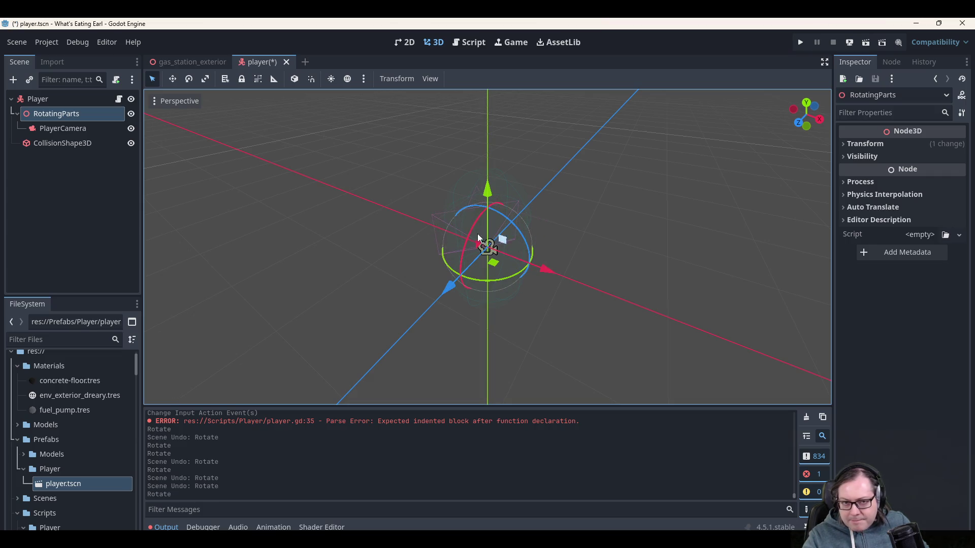
# Tilt PlayerCamera, undo the camera and RotatingParts rotations, and save the player scene.
pyautogui.click(86, 129)
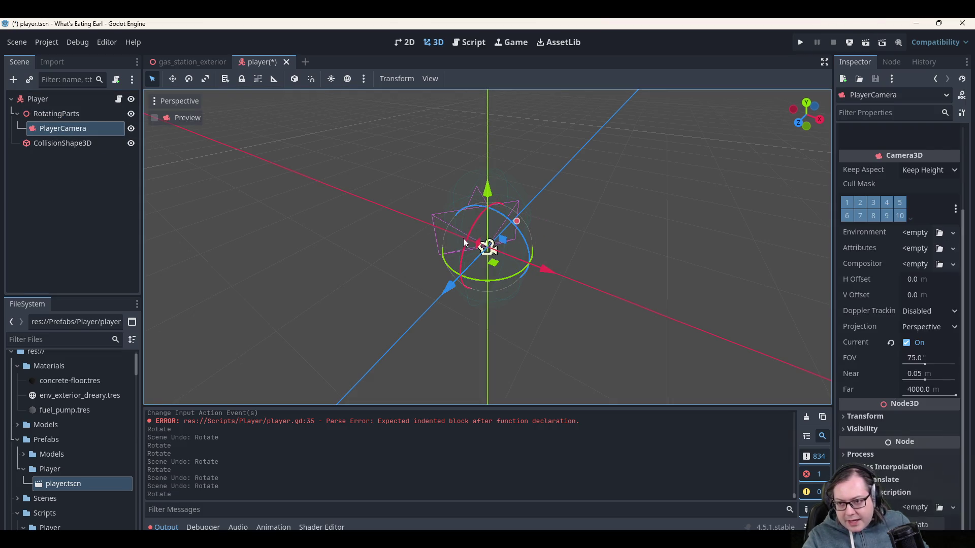
pyautogui.moveTo(471, 236); pyautogui.dragTo(455, 254)
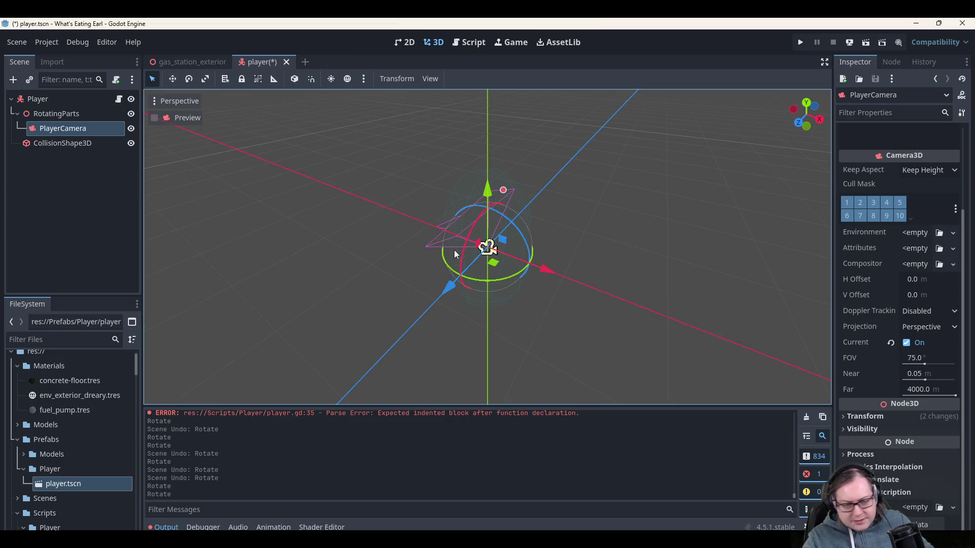
pyautogui.hotkey('ctrl', 'z')
pyautogui.hotkey('ctrl', 'z')
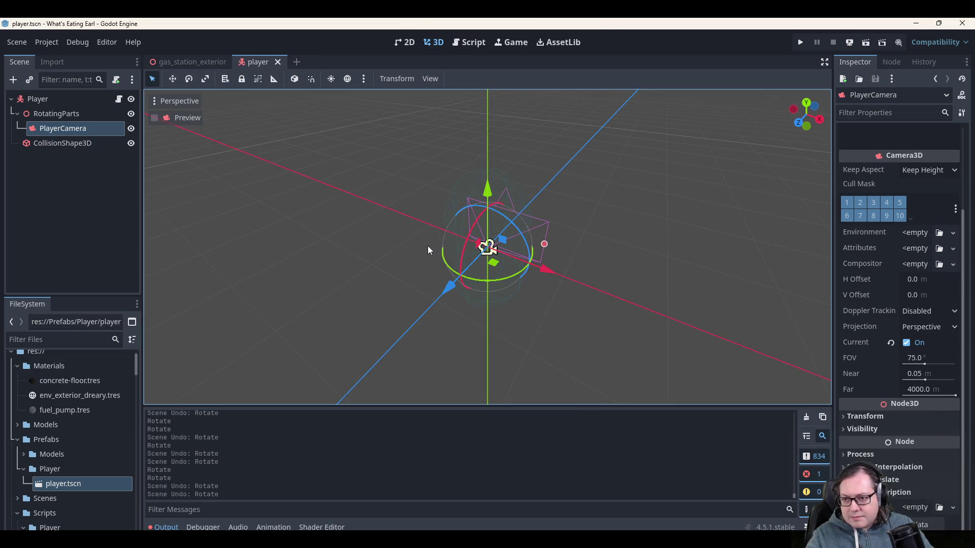
pyautogui.hotkey('ctrl', 's')
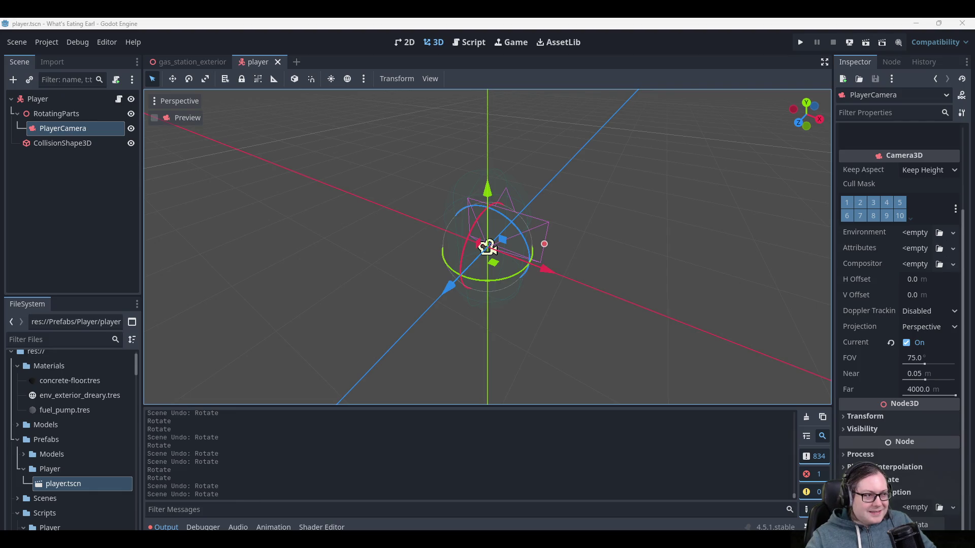
# Trial-rotate the Player root node about its vertical and X axes, then undo both rotations.
pyautogui.moveTo(530, 290)
pyautogui.mouseDown()
pyautogui.moveTo(575, 309)
pyautogui.moveTo(644, 272)
pyautogui.moveTo(717, 260)
pyautogui.moveTo(559, 231)
pyautogui.moveTo(583, 297)
pyautogui.moveTo(626, 235)
pyautogui.moveTo(632, 206)
pyautogui.moveTo(425, 266)
pyautogui.moveTo(328, 274)
pyautogui.moveTo(242, 260)
pyautogui.moveTo(264, 197)
pyautogui.moveTo(319, 183)
pyautogui.moveTo(386, 209)
pyautogui.moveTo(400, 234)
pyautogui.moveTo(486, 279)
pyautogui.moveTo(572, 280)
pyautogui.mouseUp()
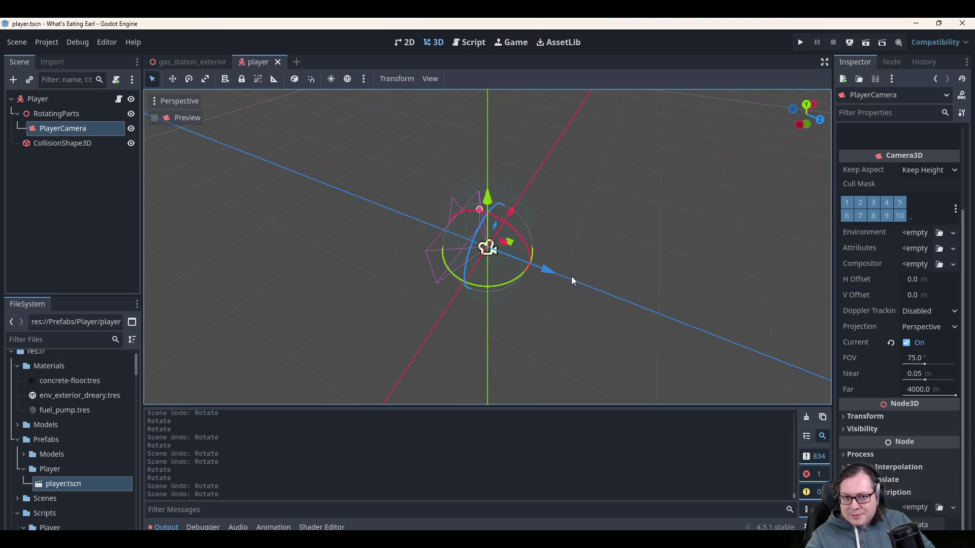
pyautogui.click(68, 98)
pyautogui.moveTo(492, 288)
pyautogui.mouseDown()
pyautogui.moveTo(554, 289)
pyautogui.moveTo(563, 266)
pyautogui.mouseUp()
pyautogui.moveTo(514, 231); pyautogui.dragTo(550, 256)
pyautogui.hotkey('ctrl', 'z')
pyautogui.hotkey('ctrl', 'z')
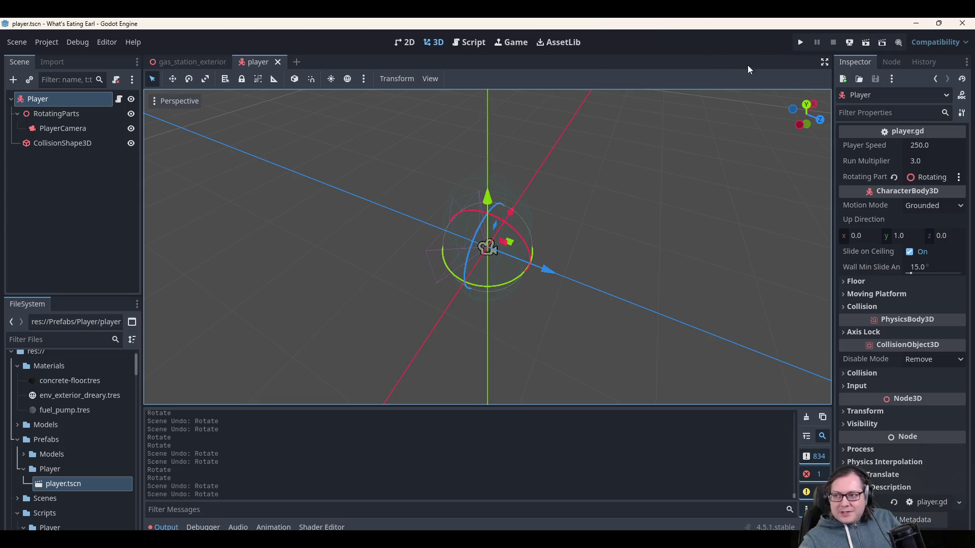
pyautogui.click(800, 43)
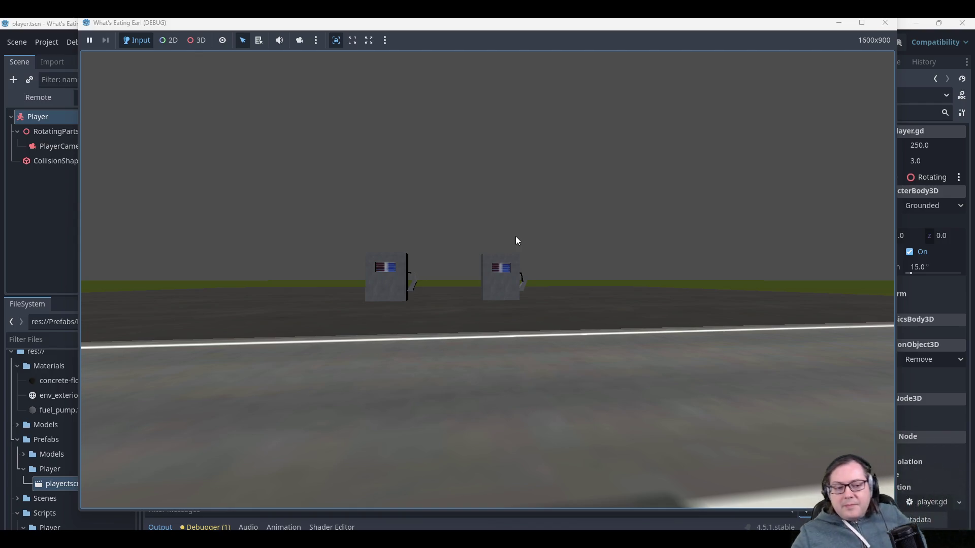
# Close the running game's debug window to stop the game.
pyautogui.click(884, 23)
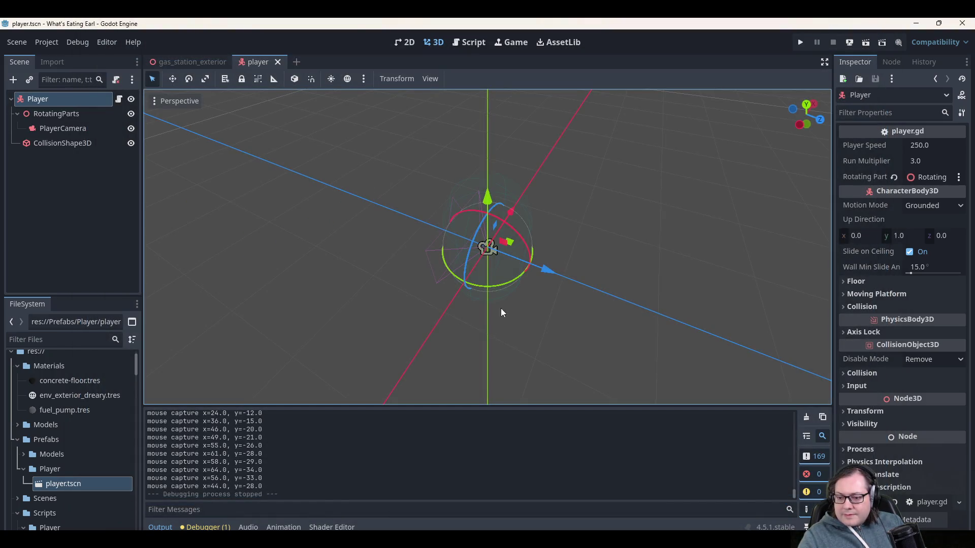
pyautogui.moveTo(376, 161)
pyautogui.mouseDown()
pyautogui.moveTo(353, 152)
pyautogui.moveTo(347, 122)
pyautogui.mouseUp()
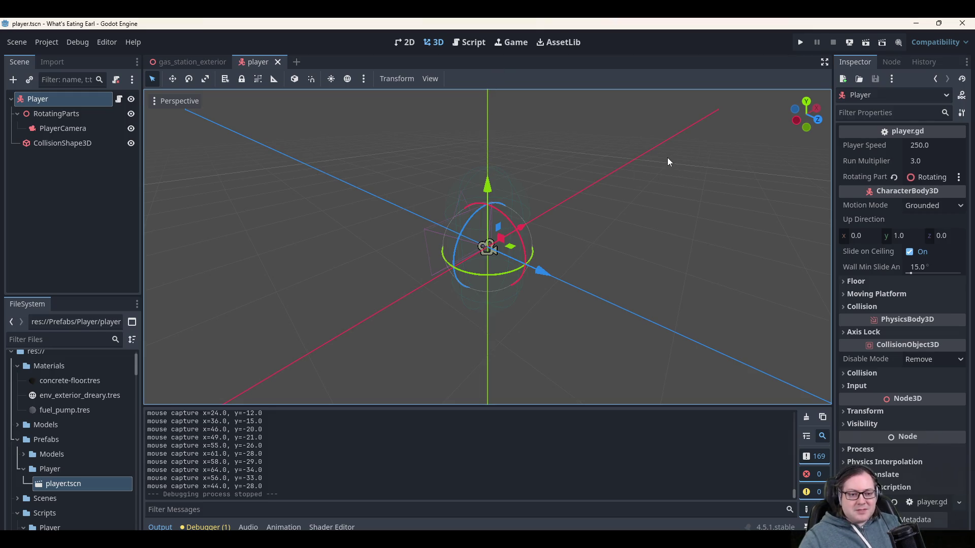
pyautogui.moveTo(623, 210)
pyautogui.mouseDown()
pyautogui.moveTo(595, 215)
pyautogui.moveTo(598, 175)
pyautogui.moveTo(640, 167)
pyautogui.mouseUp()
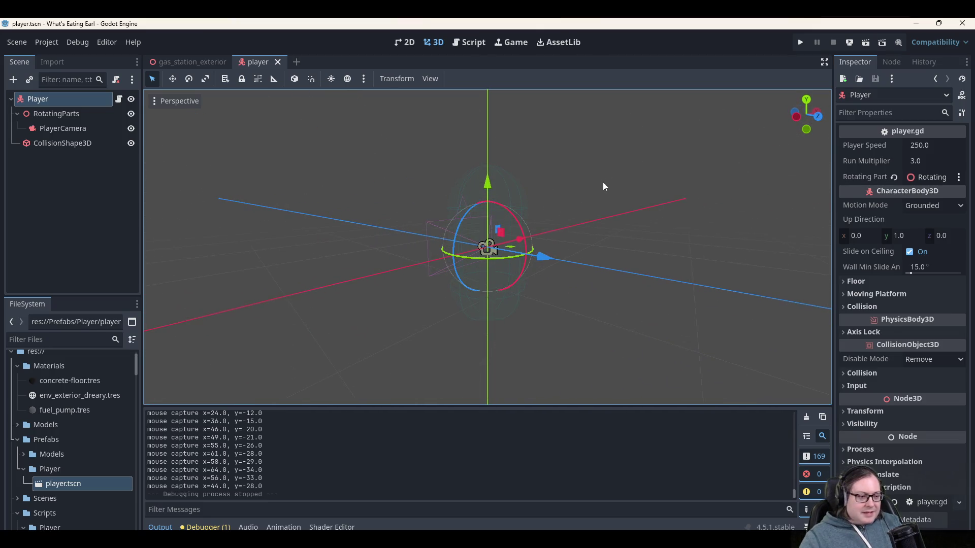